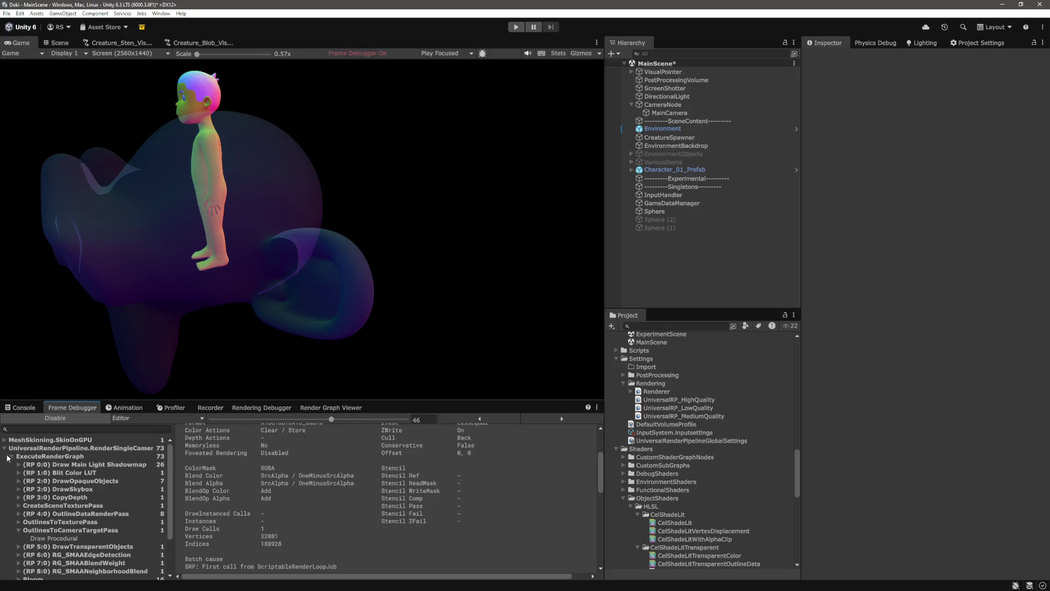
- Restart the Frame Debugger and view the OutlinesToTexturePass red outline result, magnified
click(69, 419)
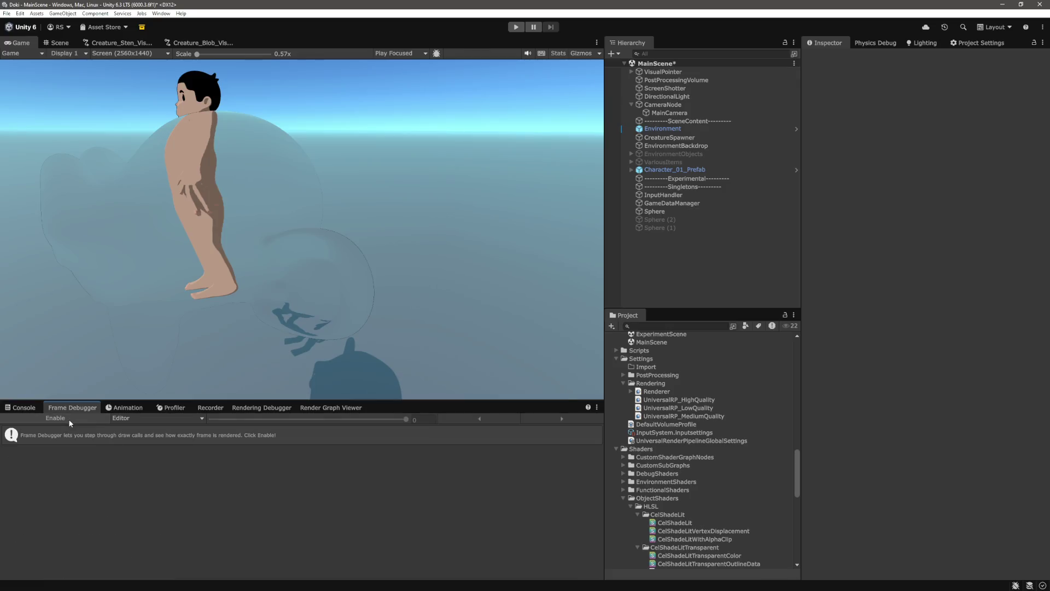
click(461, 297)
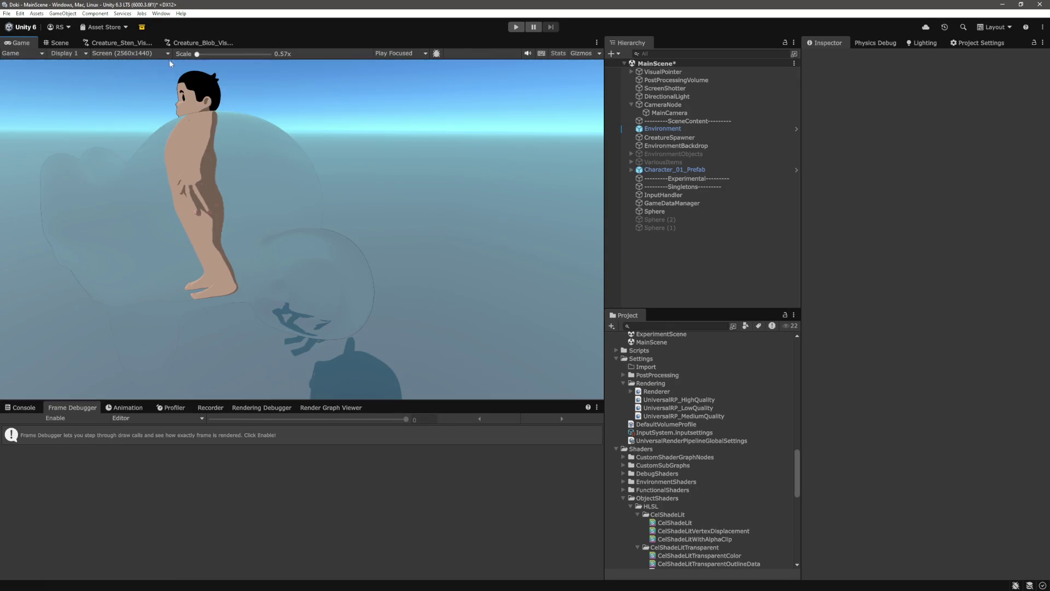
click(55, 418)
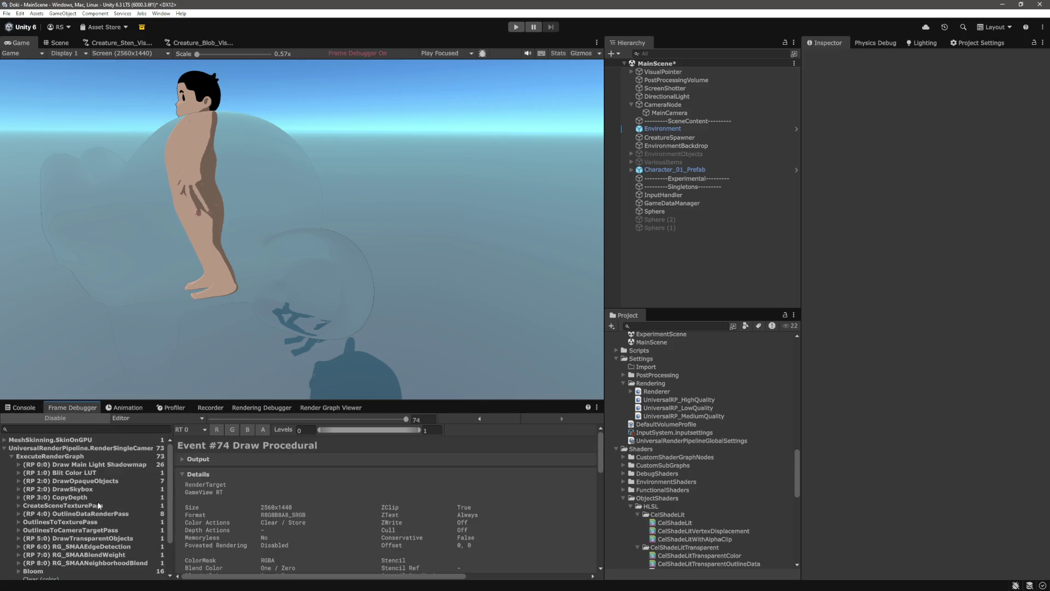
click(85, 506)
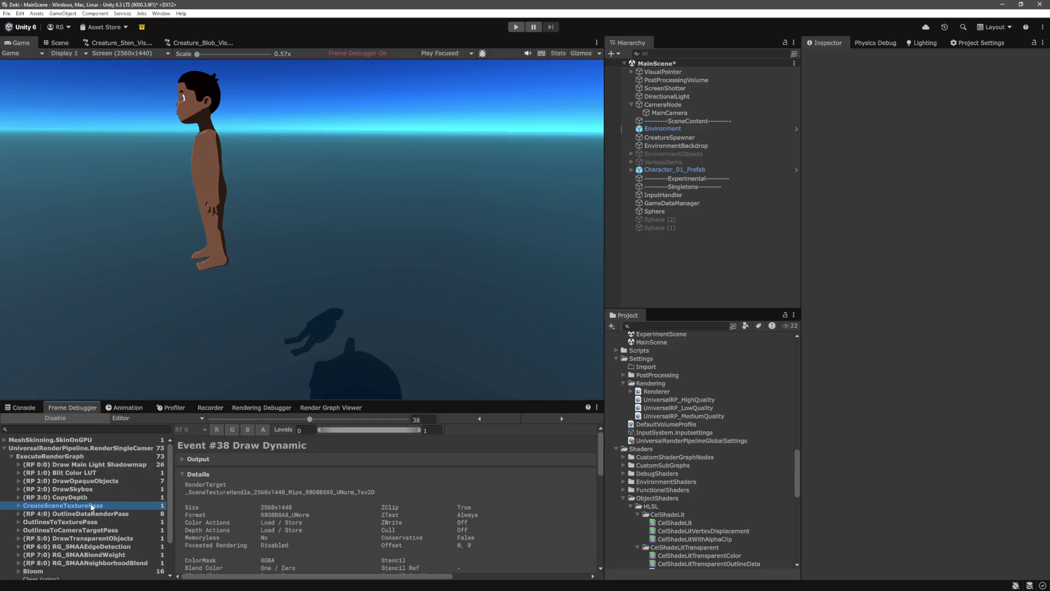
click(88, 514)
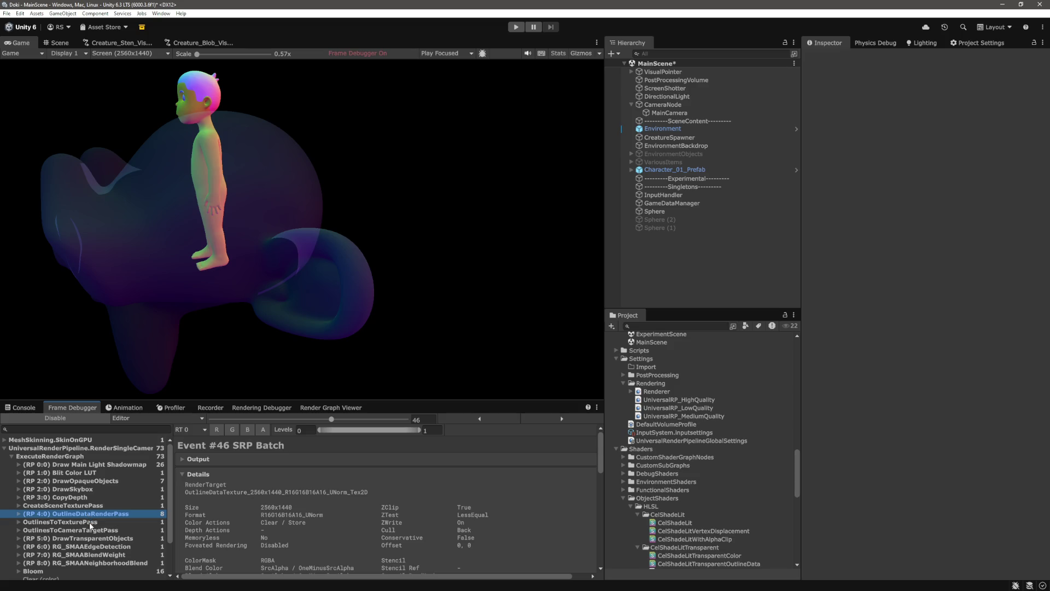
click(91, 523)
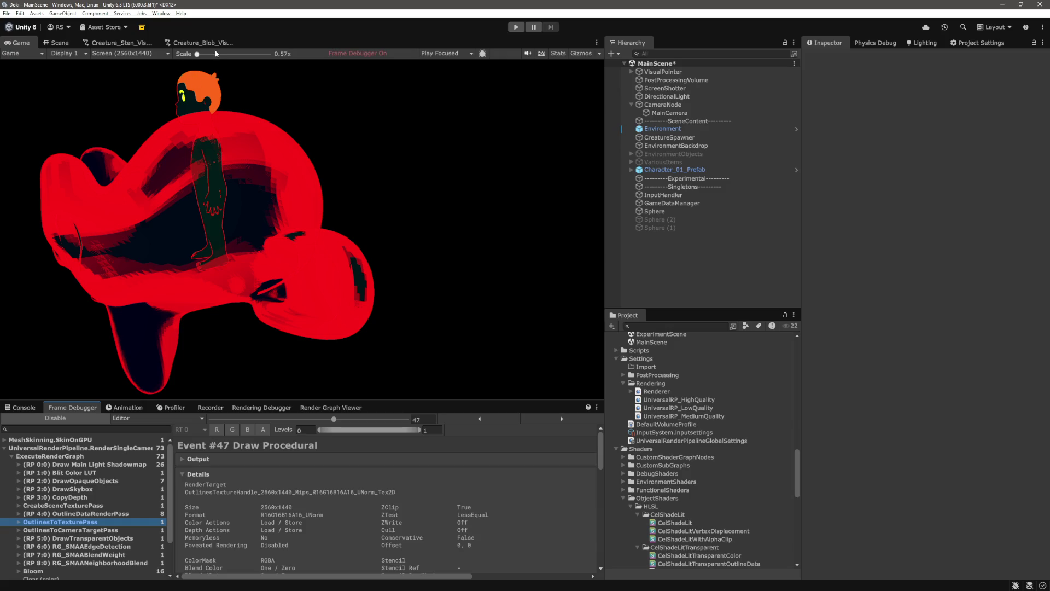
mouse_move(197, 54)
mouse_down()
mouse_move(238, 53)
mouse_move(213, 53)
mouse_up()
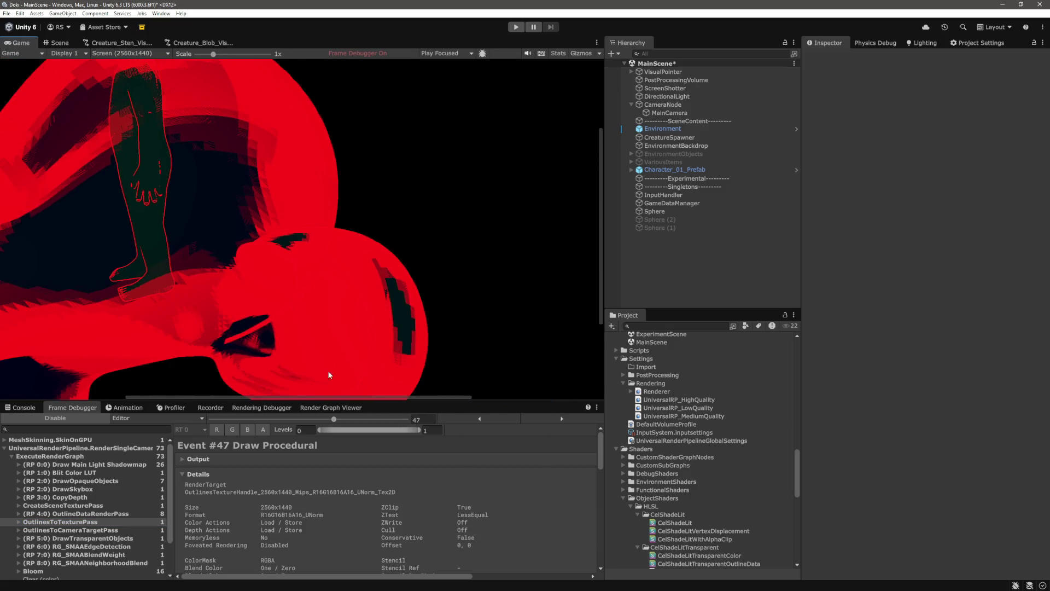
drag(354, 397, 290, 393)
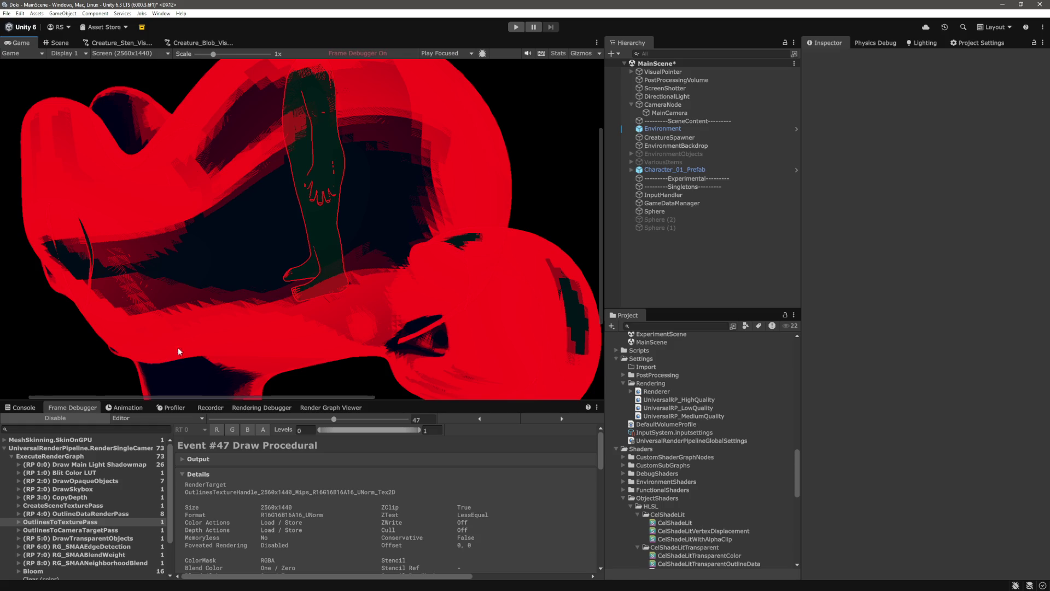
- Compare the OutlinesToCameraTargetPass, OutlineDataRenderPass and OutlinesToTexturePass outputs around the character's head
click(85, 530)
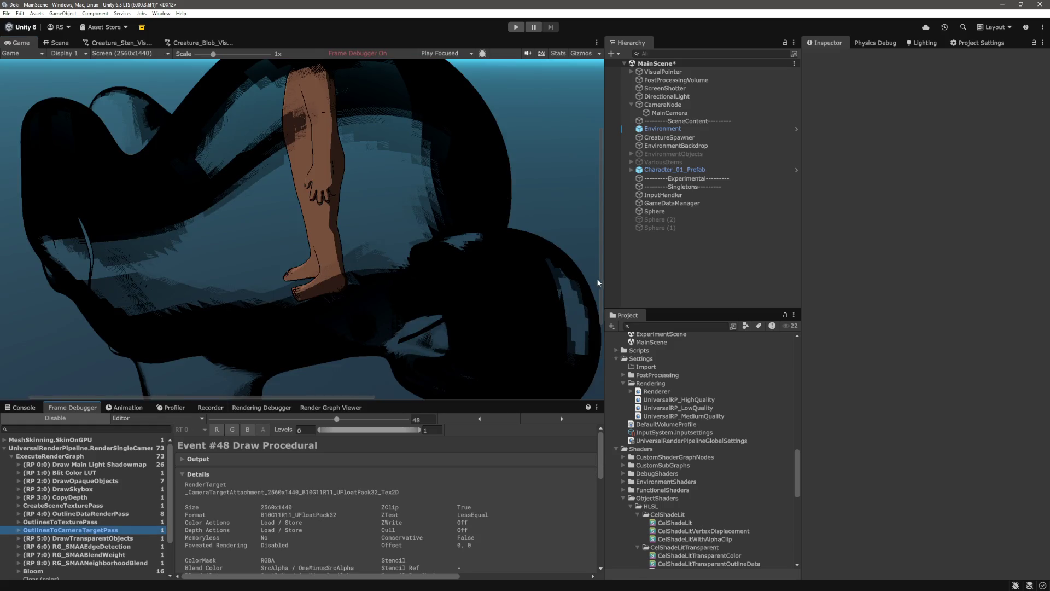
drag(598, 282, 604, 215)
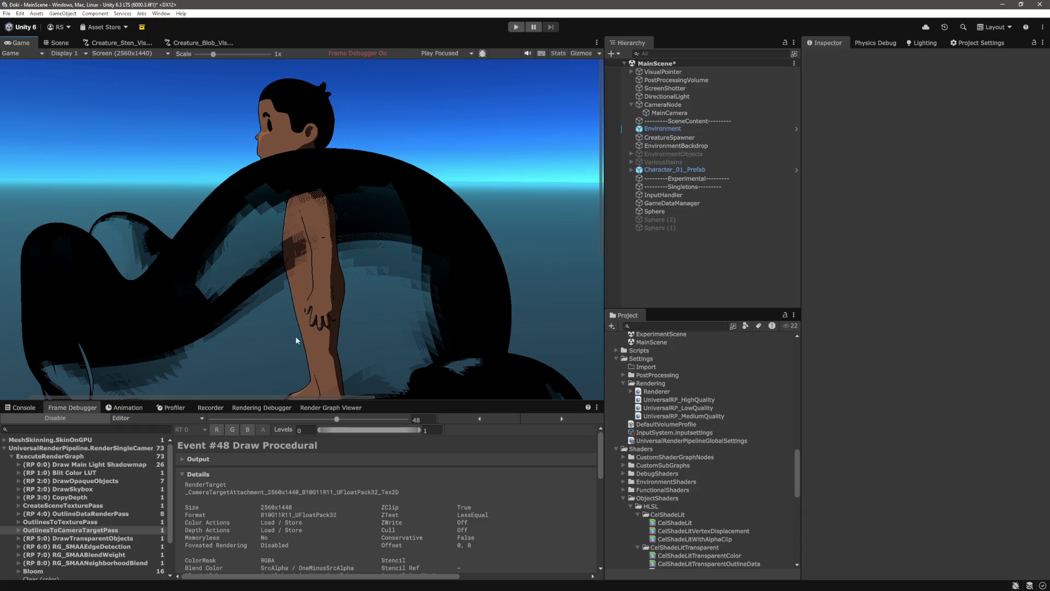
click(85, 514)
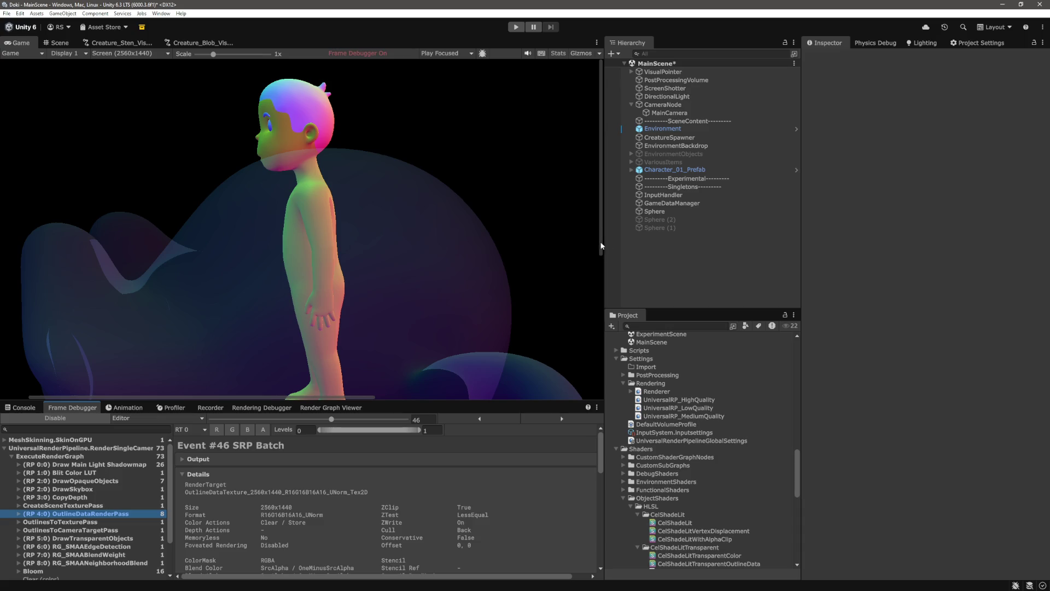
mouse_move(601, 245)
mouse_down()
mouse_move(601, 351)
mouse_move(610, 296)
mouse_up()
click(97, 521)
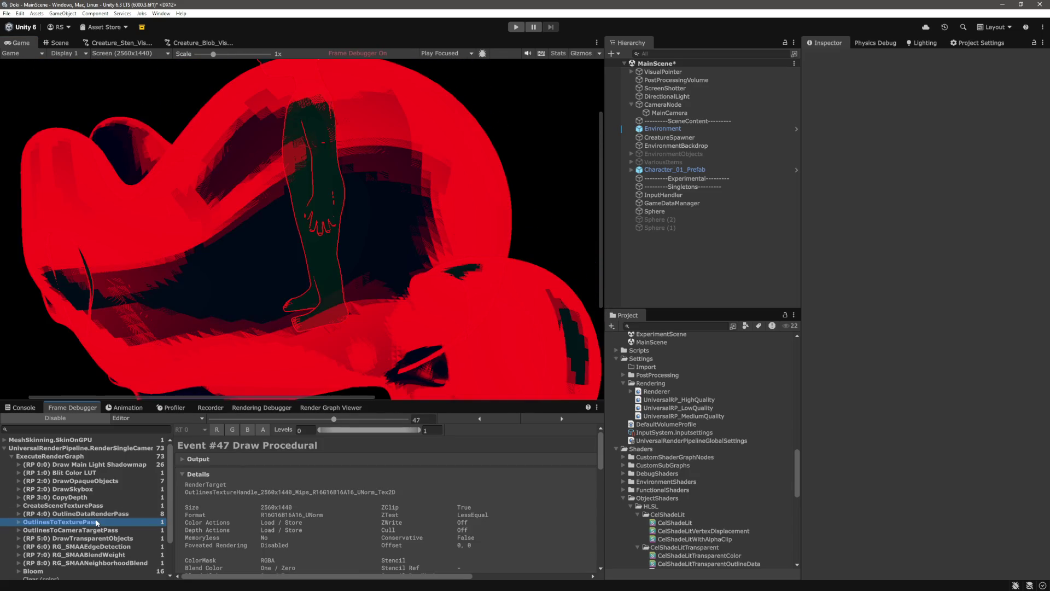
click(96, 515)
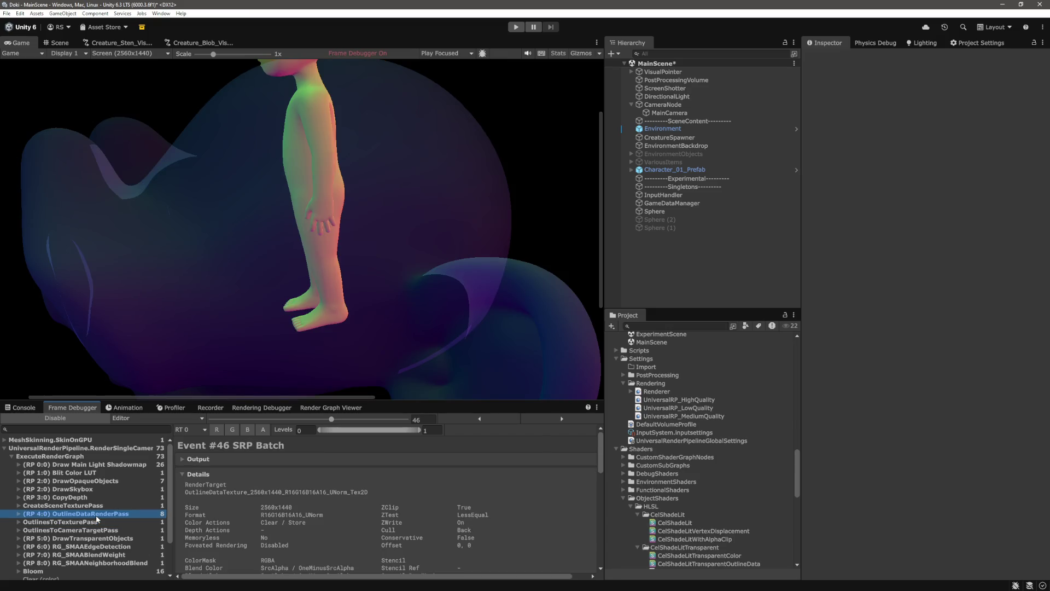
click(97, 523)
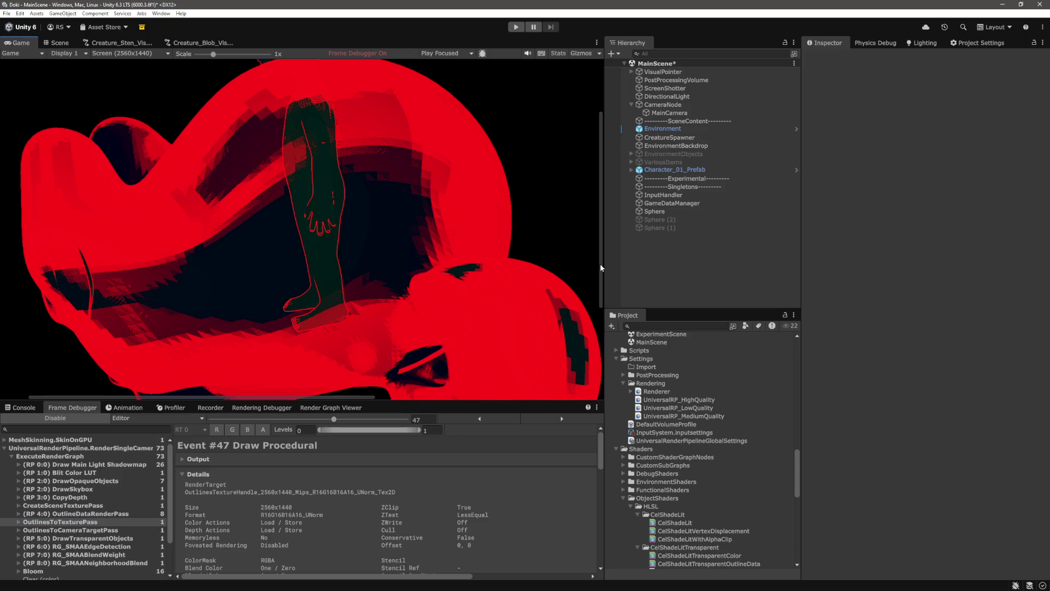
drag(599, 263, 603, 214)
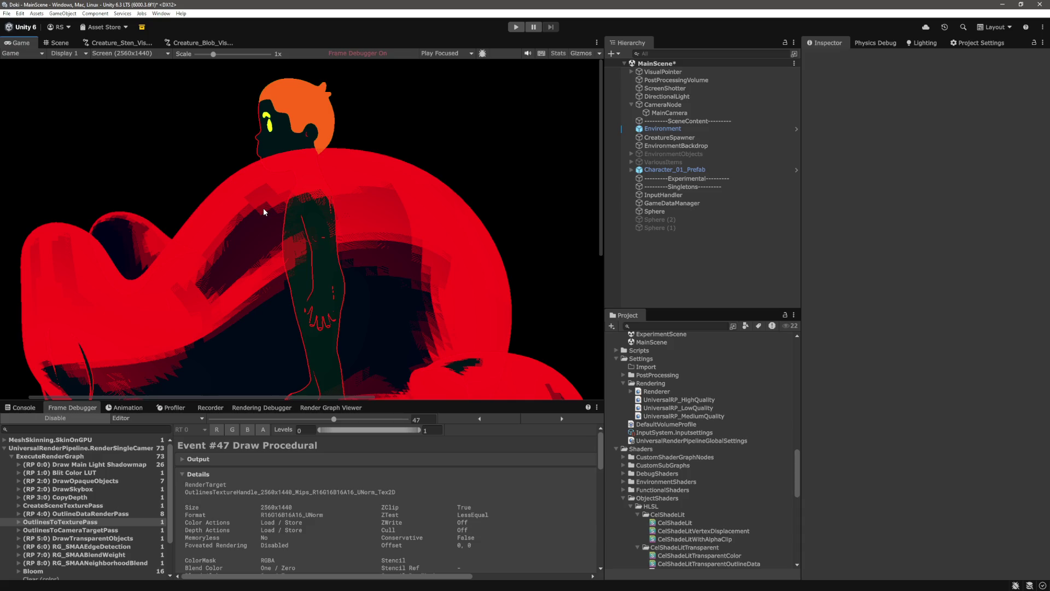
- Step back to OutlineDataRenderPass, return the Game view scale to 0.57x, and disable the Frame Debugger
key(Up)
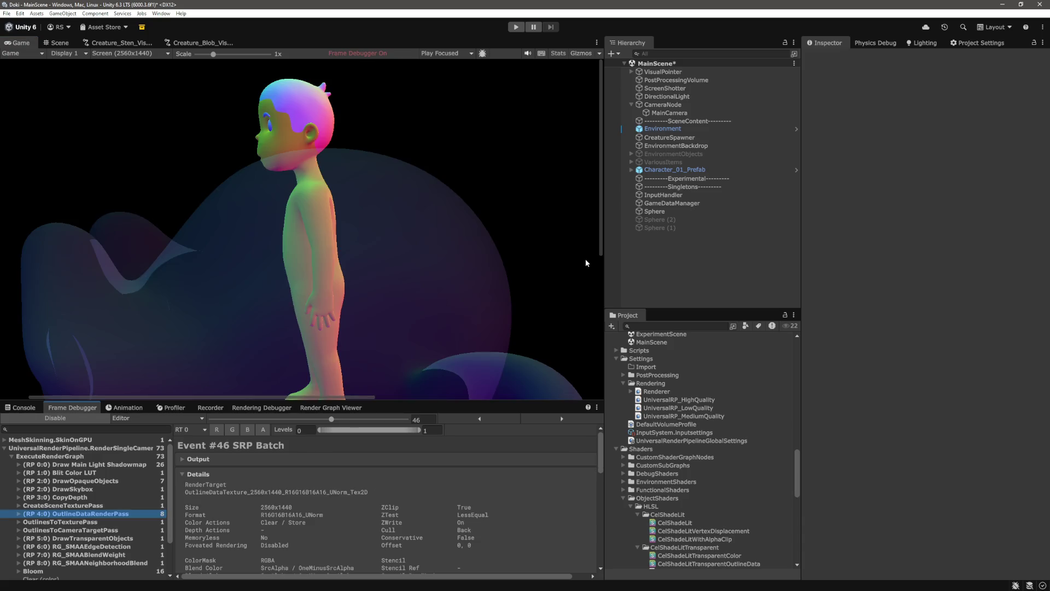
mouse_move(598, 245)
mouse_down()
mouse_move(592, 332)
mouse_move(608, 287)
mouse_move(599, 251)
mouse_move(593, 382)
mouse_move(609, 284)
mouse_up()
drag(219, 55, 141, 62)
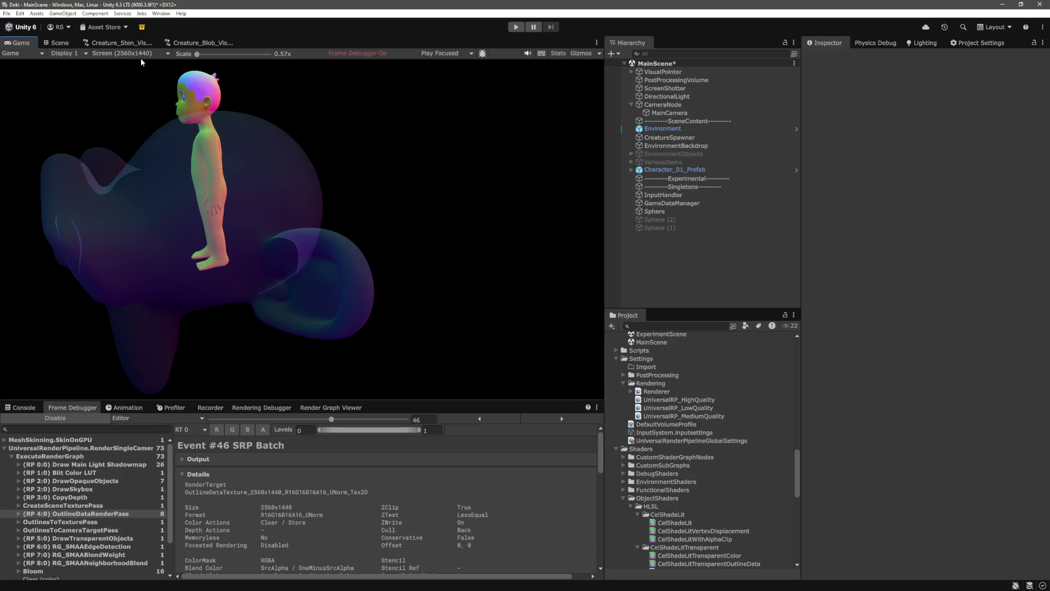
click(64, 419)
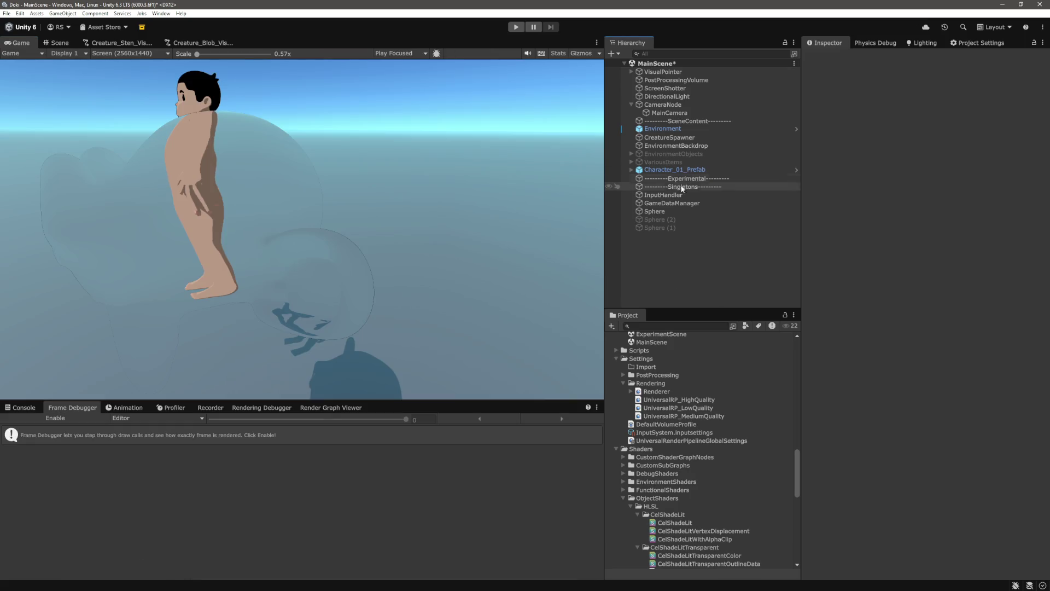
- Rotate the Sphere to -44.48 around Y in the Inspector
click(673, 210)
click(977, 108)
drag(957, 110, 203, 159)
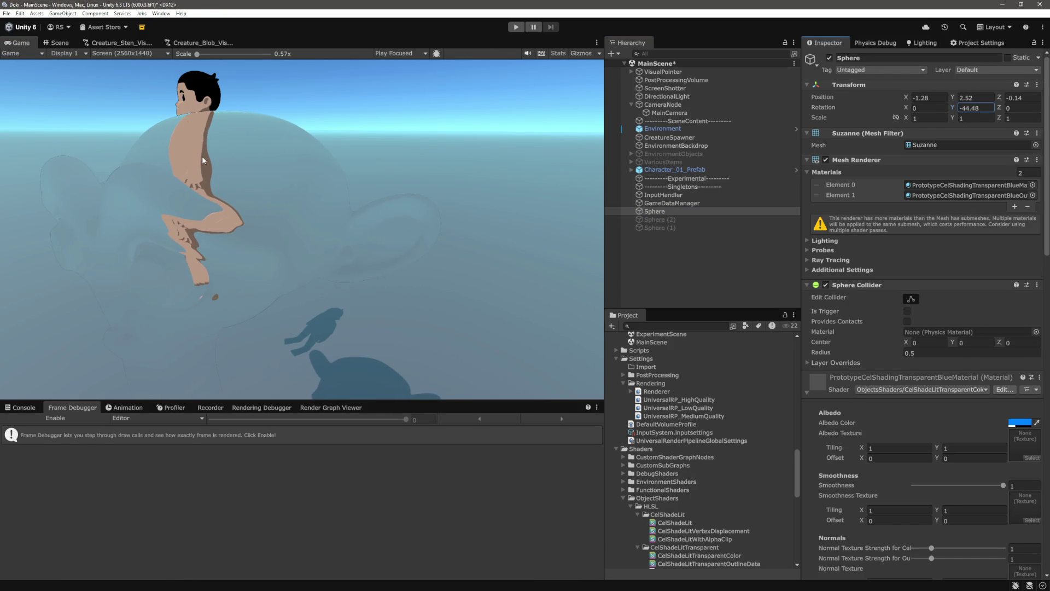
- Enable the Frame Debugger and view the OutlinesToTexturePass result for the rotated model
click(54, 418)
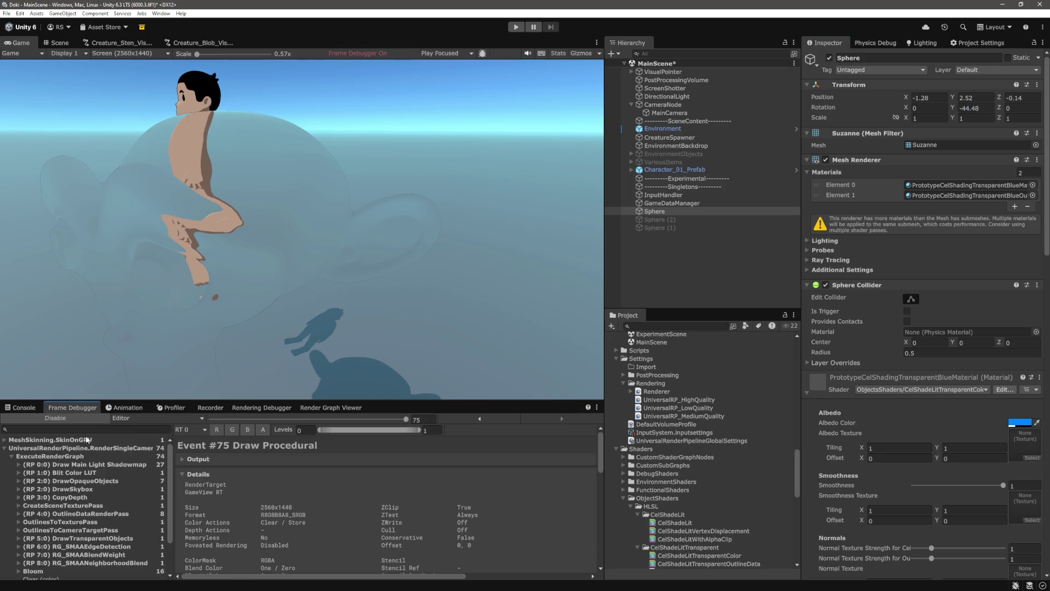
click(86, 507)
click(86, 514)
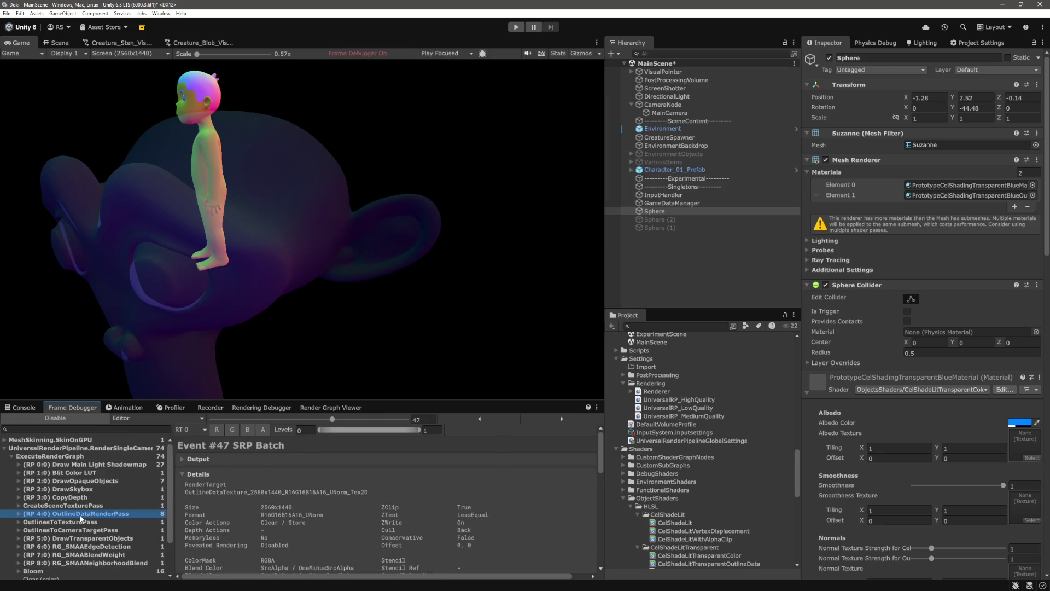
click(81, 523)
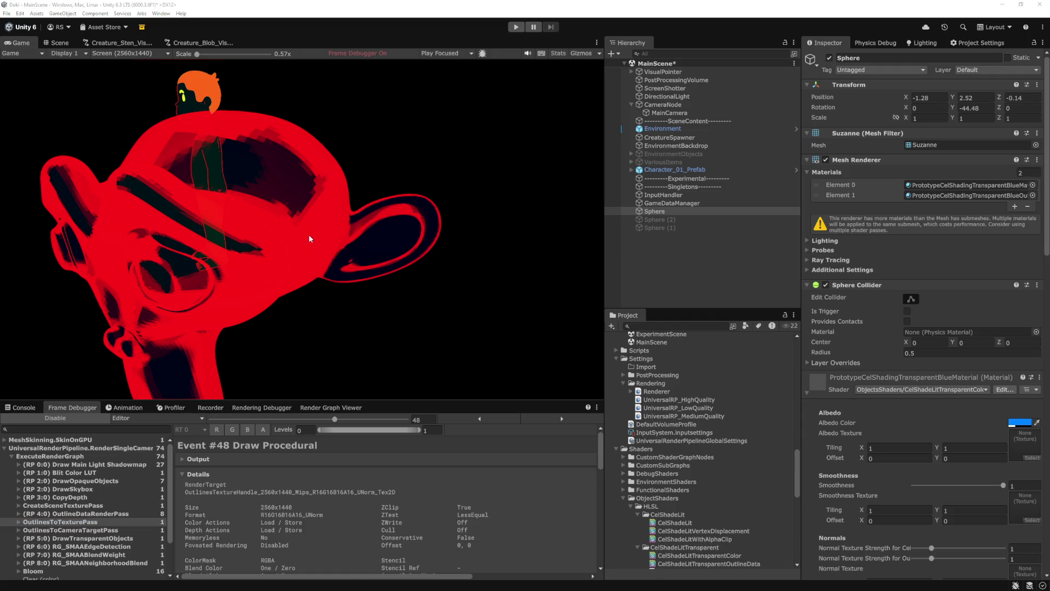
- In VS Code, place the cursor on the empty line below ZWrite On in the outline data pass
key(alt+Tab)
click(468, 383)
key(Down)
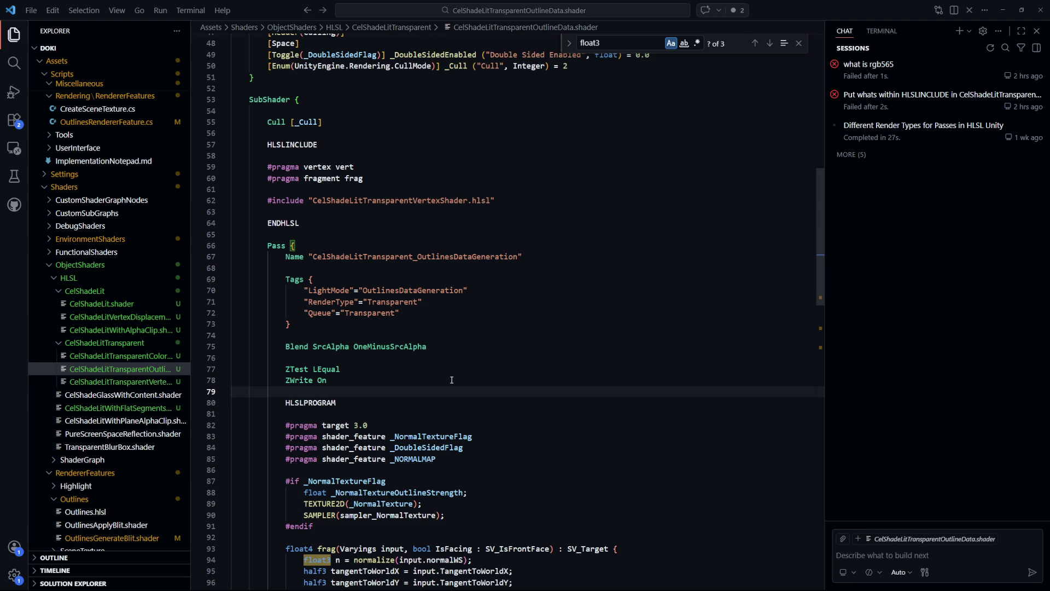
- Inspect the depth output expression on line 119 of the shader
scroll(450, 377, down, 13)
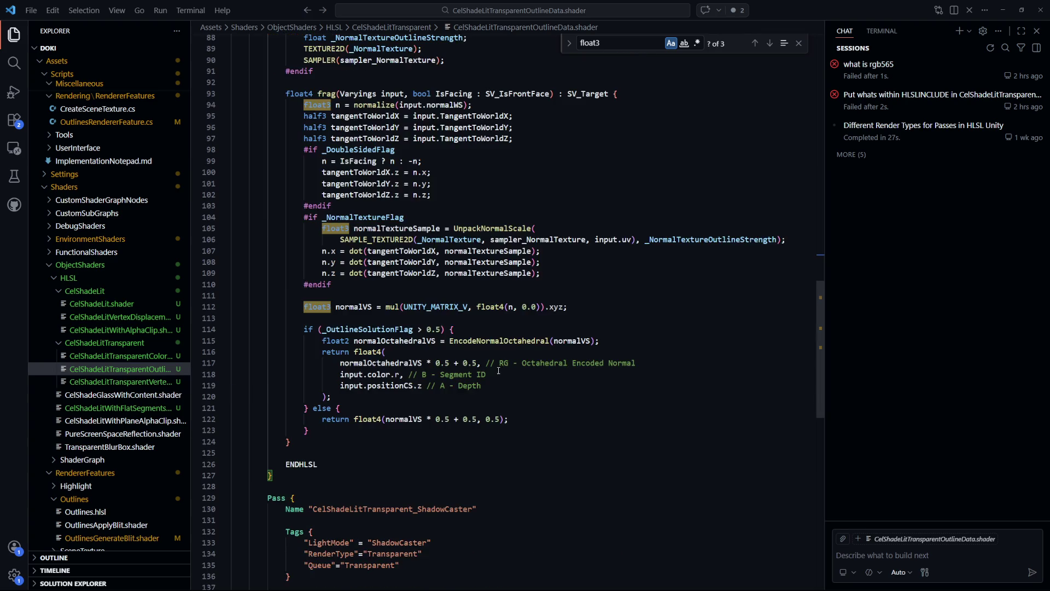
drag(481, 385, 348, 386)
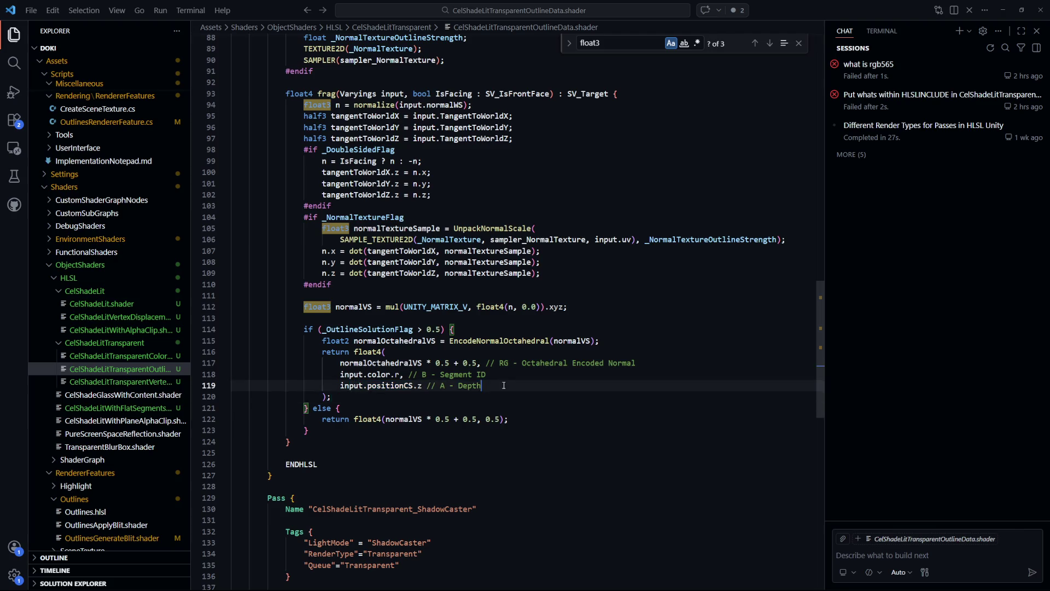
drag(481, 385, 340, 385)
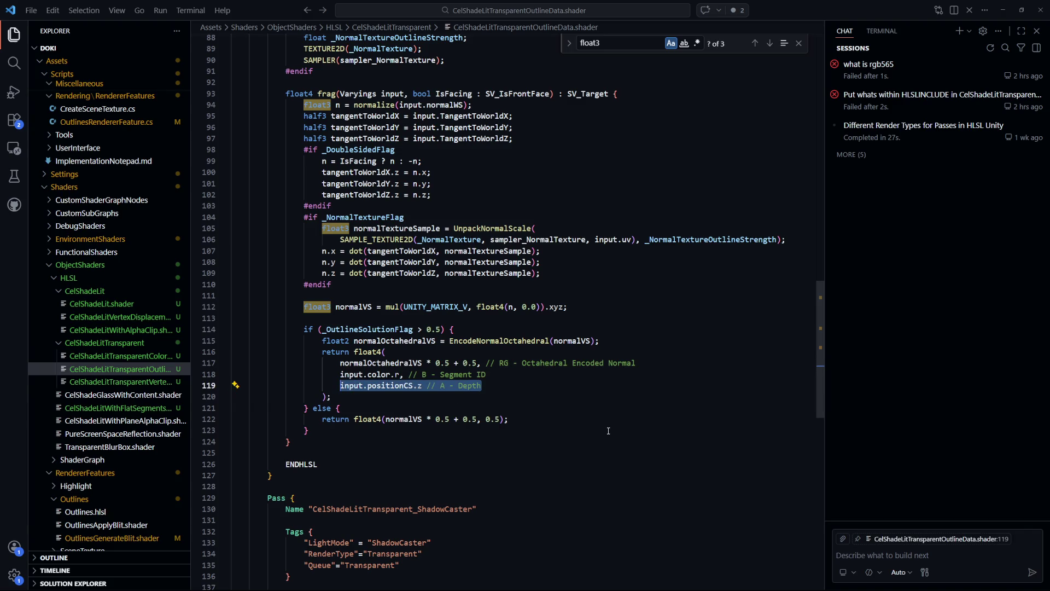
scroll(598, 419, up, 12)
scroll(598, 419, up, 3)
scroll(457, 406, down, 2)
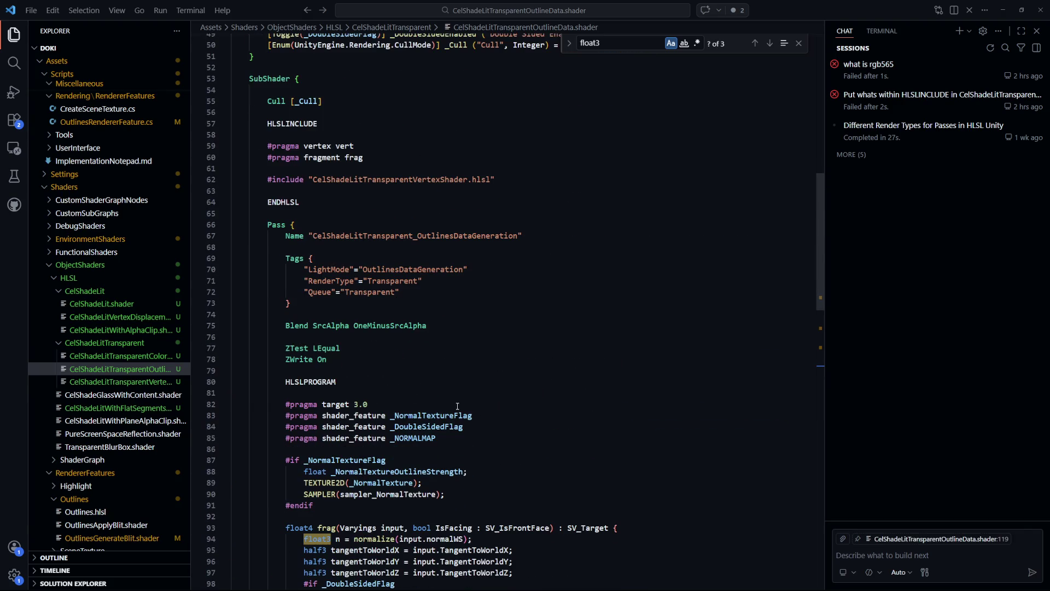
scroll(352, 369, down, 1)
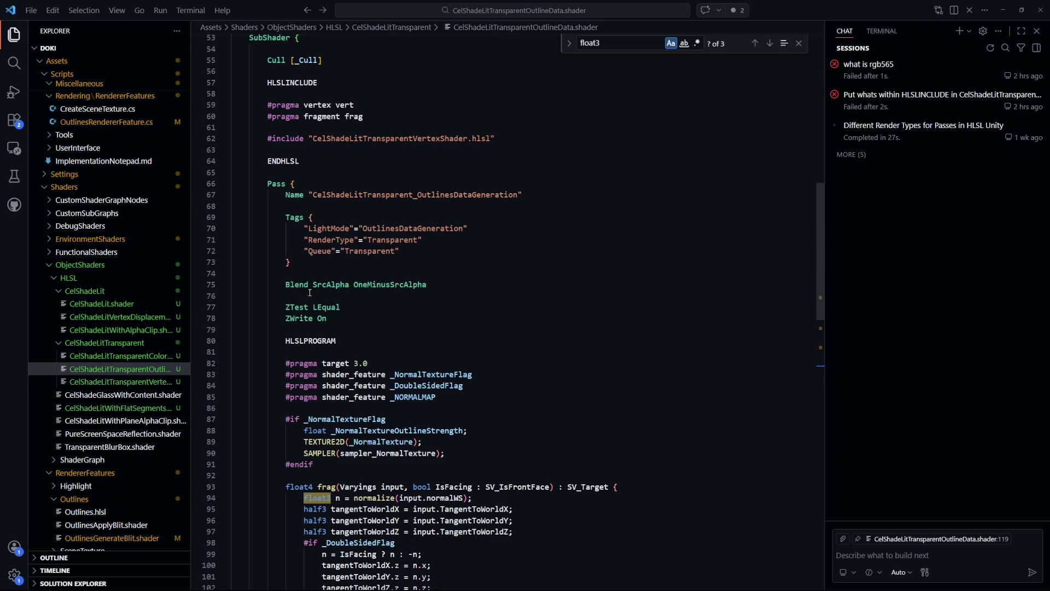
- Append ', One One' alpha factors to the Blend SrcAlpha OneMinusSrcAlpha line
triple_click(324, 285)
click(339, 317)
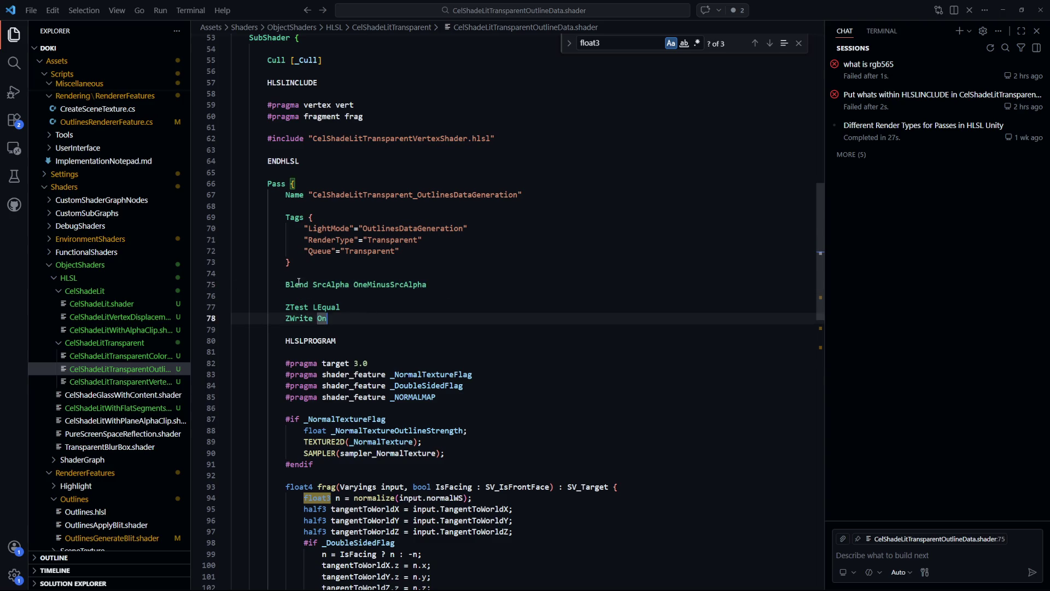
drag(354, 284, 443, 284)
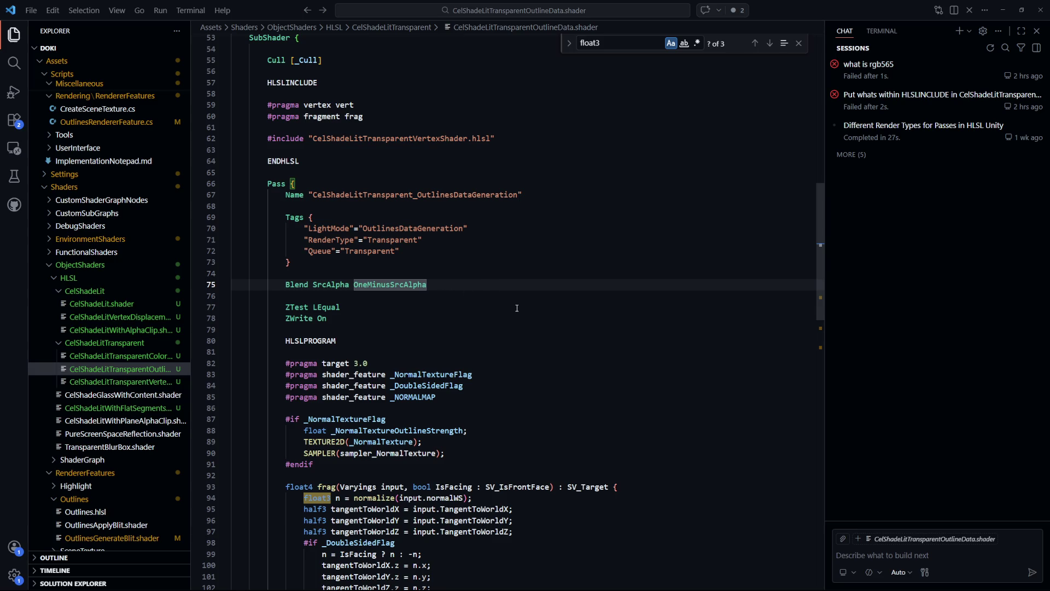
key(End)
text(, )
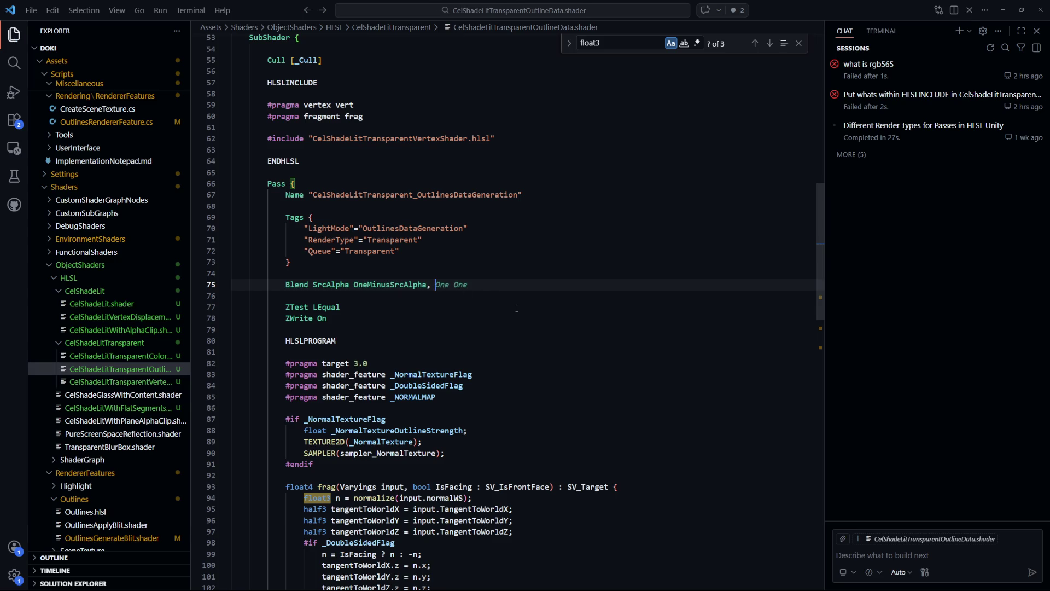
text(O)
key(BackSpace)
key(Tab)
- Add a 'BlendOp Add, Max' line below the Blend line and save the shader
key(Return)
text(Blend)
key(BackSpace)
text(Op )
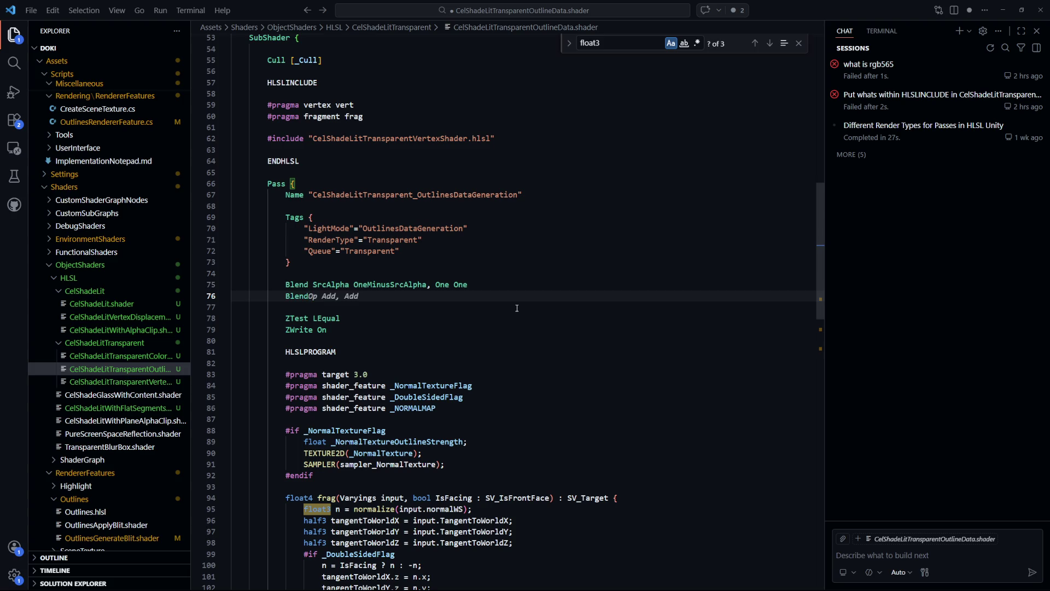
text(Add)
key(Tab)
key(ctrl+s)
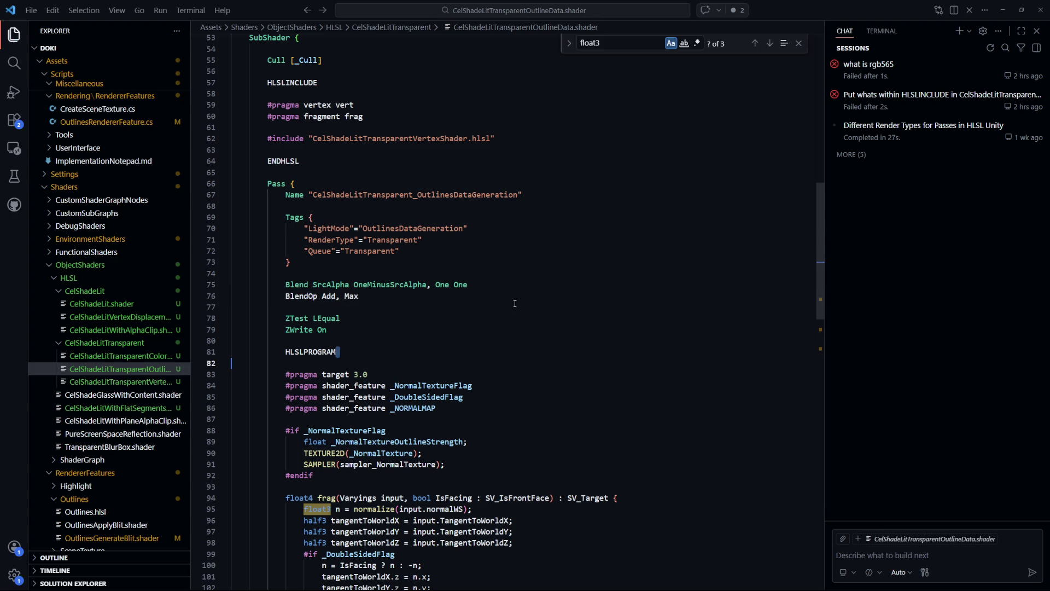
key(alt+Tab)
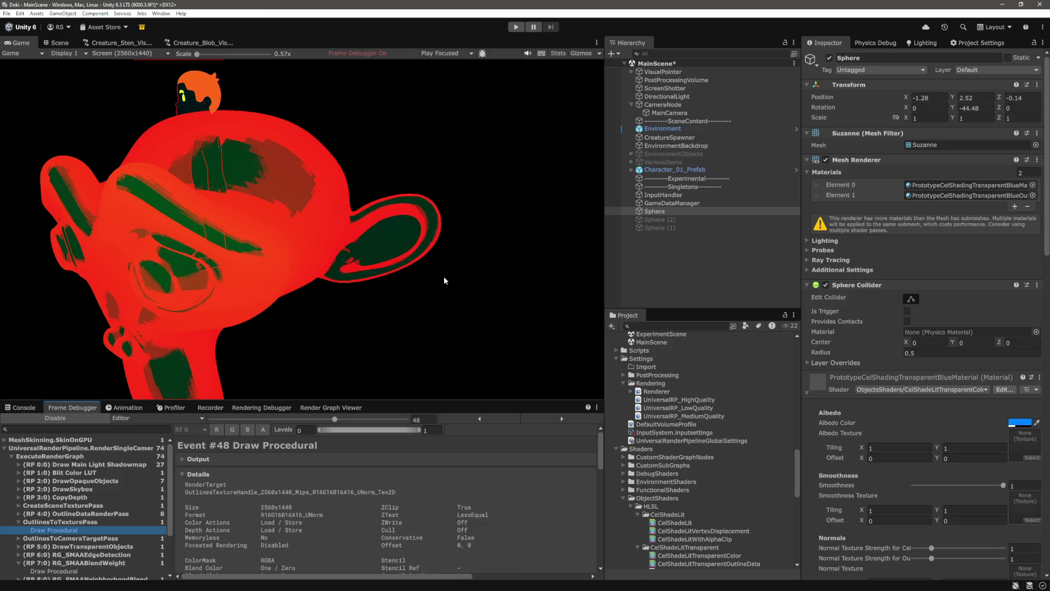
- Undo and re-save the BlendOp edit so Unity recompiles the shader
click(350, 241)
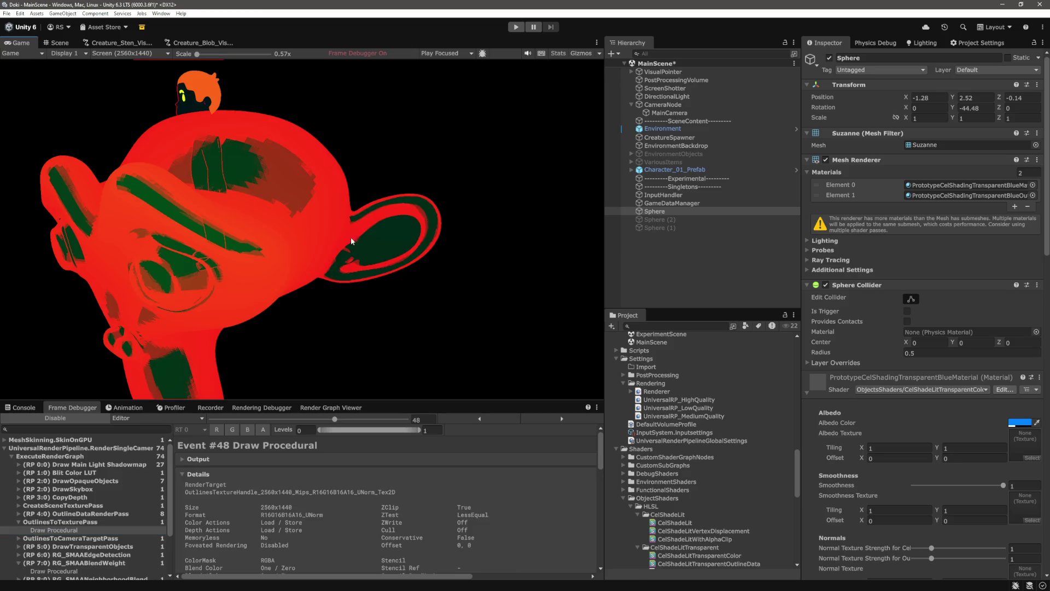
key(alt+Tab)
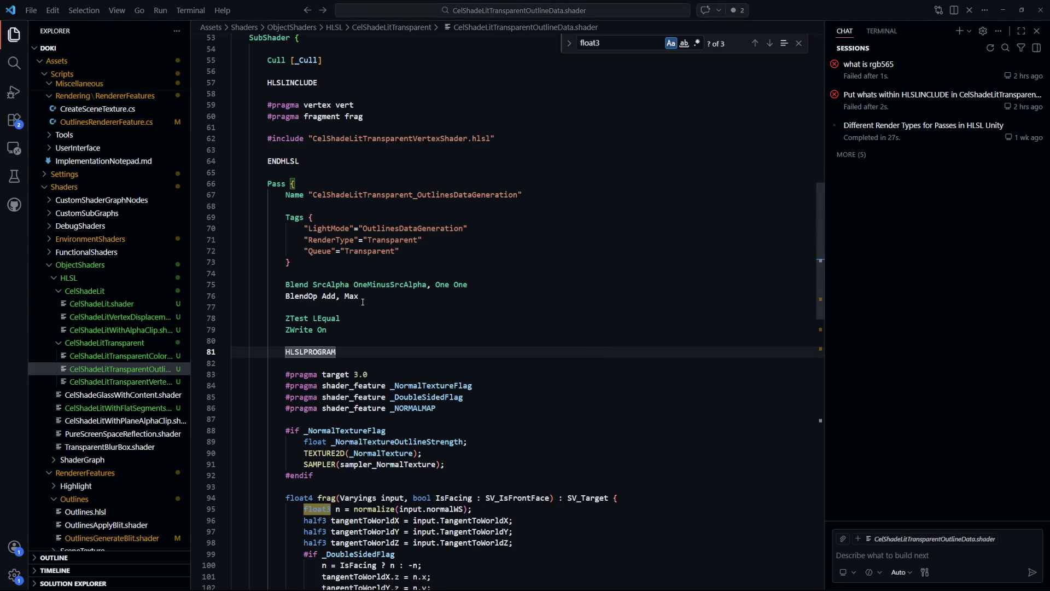
key(ctrl+z)
key(ctrl+z)
key(ctrl+s)
key(alt+Tab)
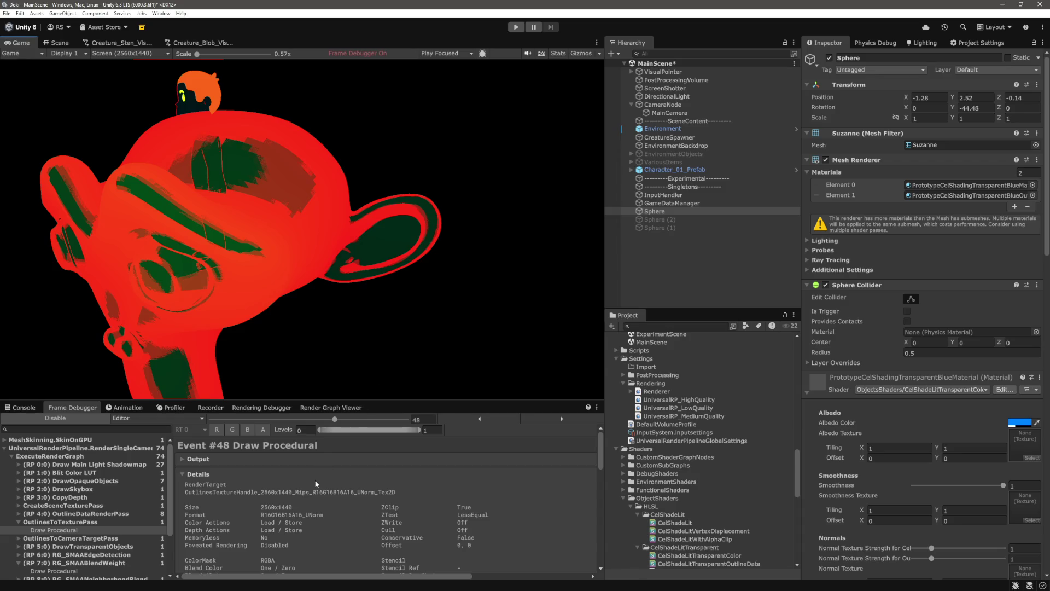
key(alt+Tab)
key(alt+Tab)
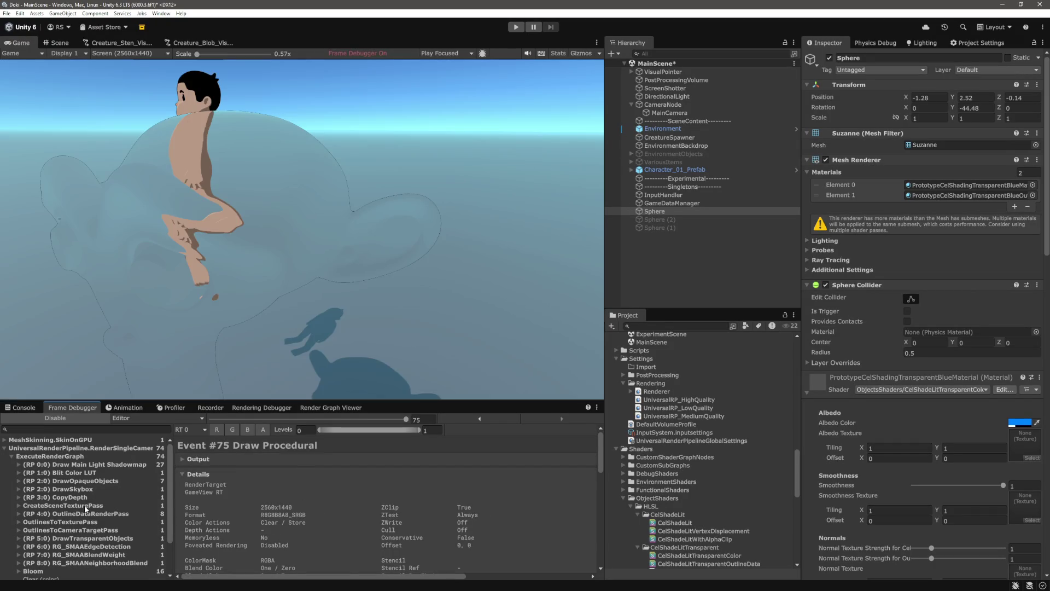
- Step through the Frame Debugger passes and settle on OutlineDataRenderPass event #47
click(85, 506)
click(86, 515)
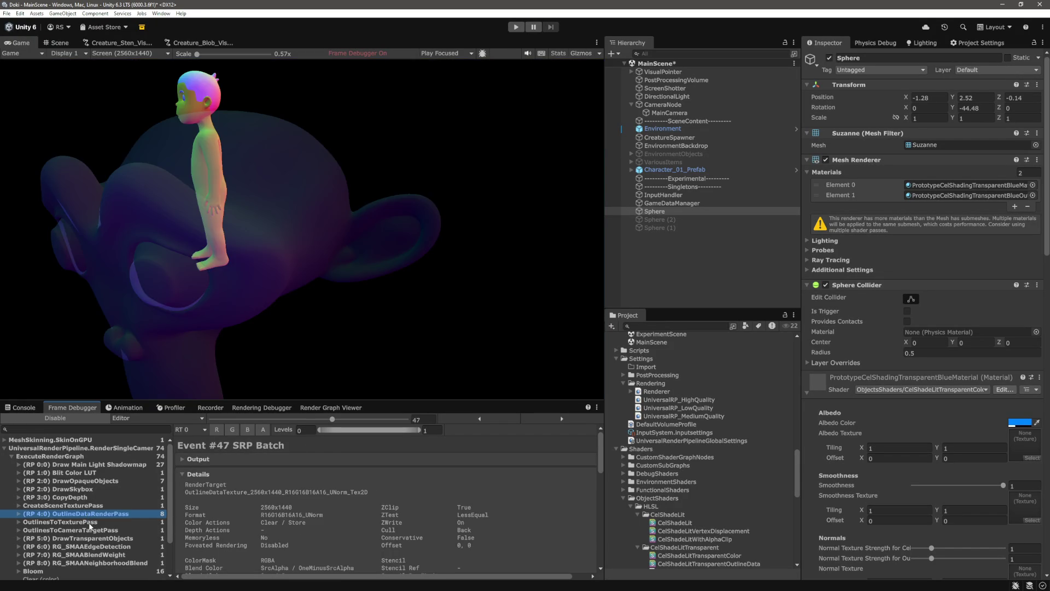
click(88, 522)
key(Up)
- Replace 'SrcAlpha OneMinusSrcAlpha' on line 75 with 'One One' and save the shader
key(alt+Tab)
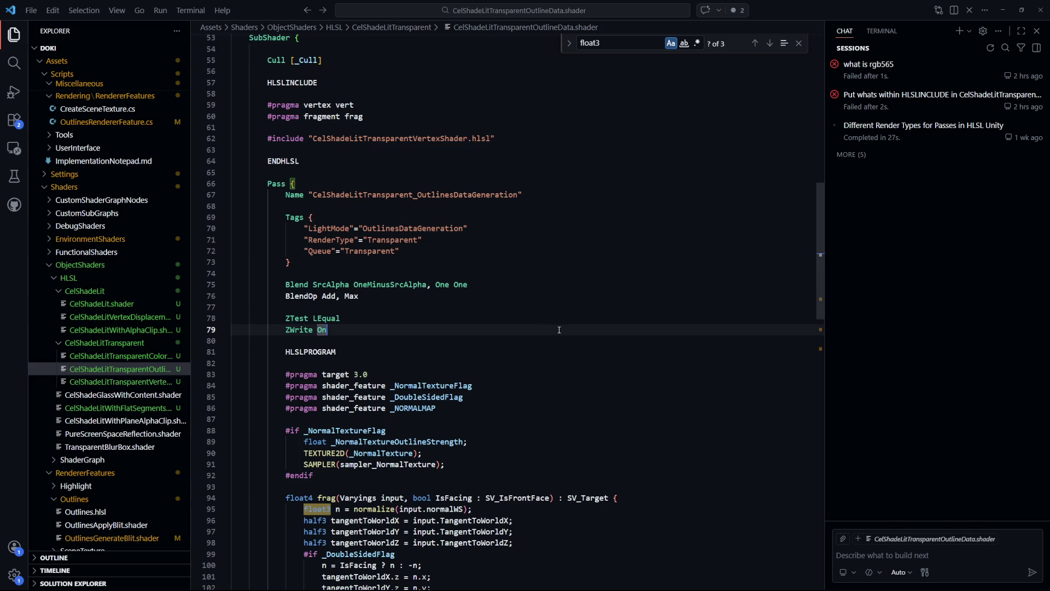
drag(338, 327, 320, 305)
drag(241, 307, 285, 284)
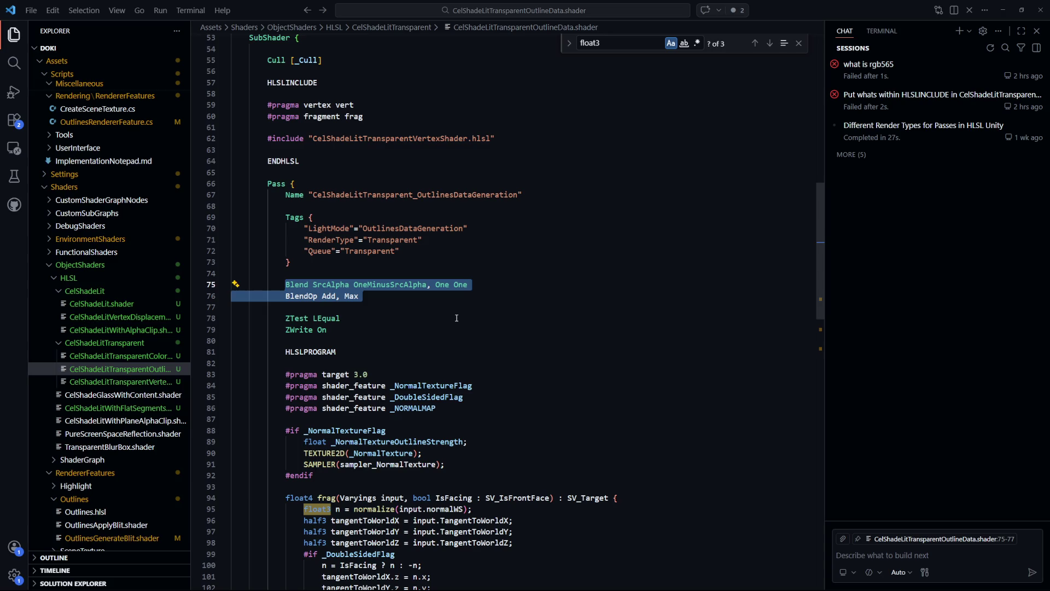
click(383, 340)
drag(313, 284, 428, 285)
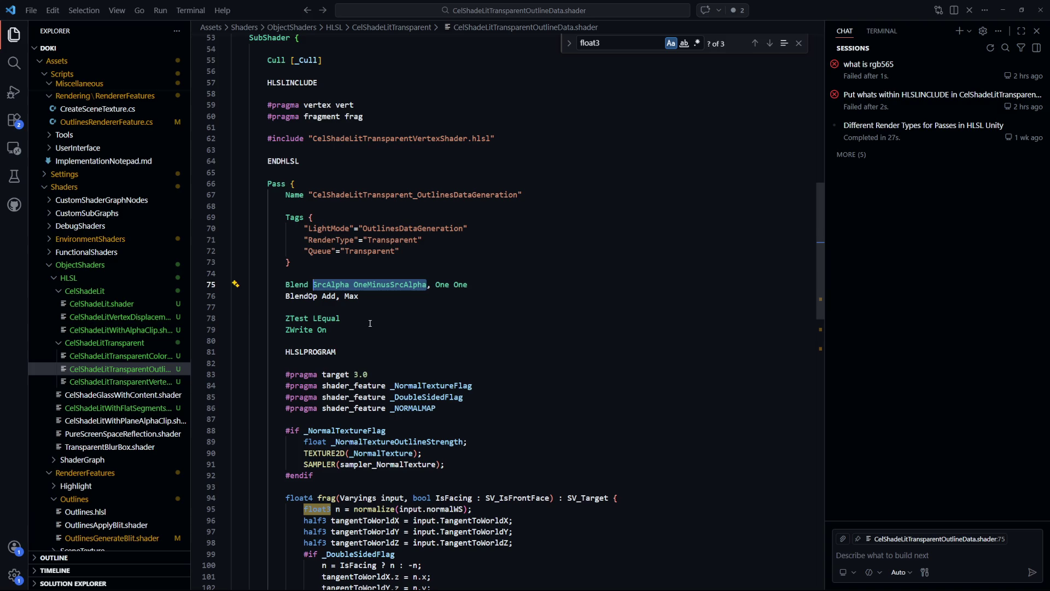
text(One / O)
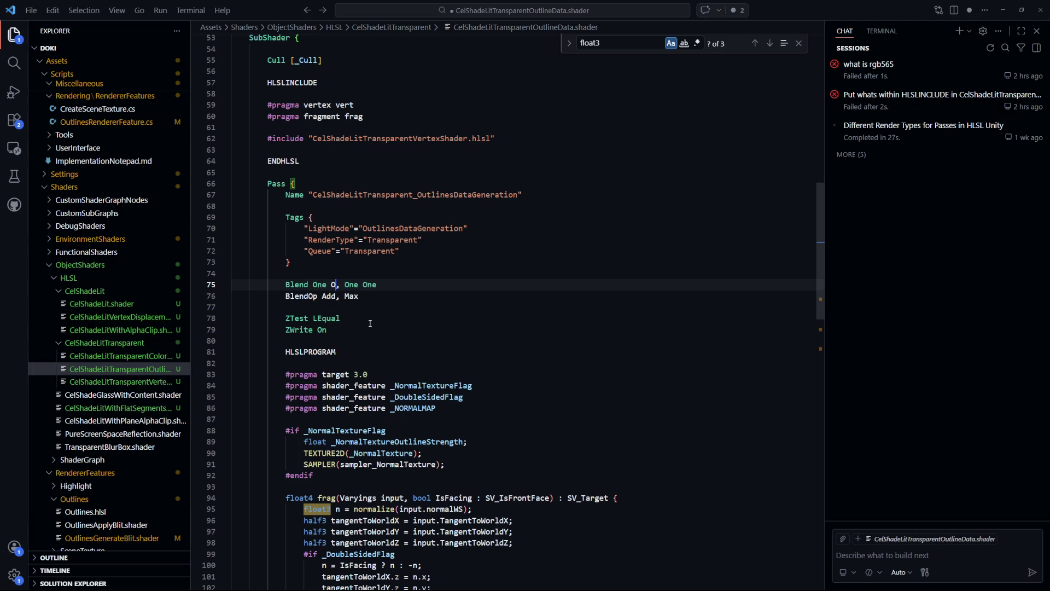
text(ne)
key(ctrl+s)
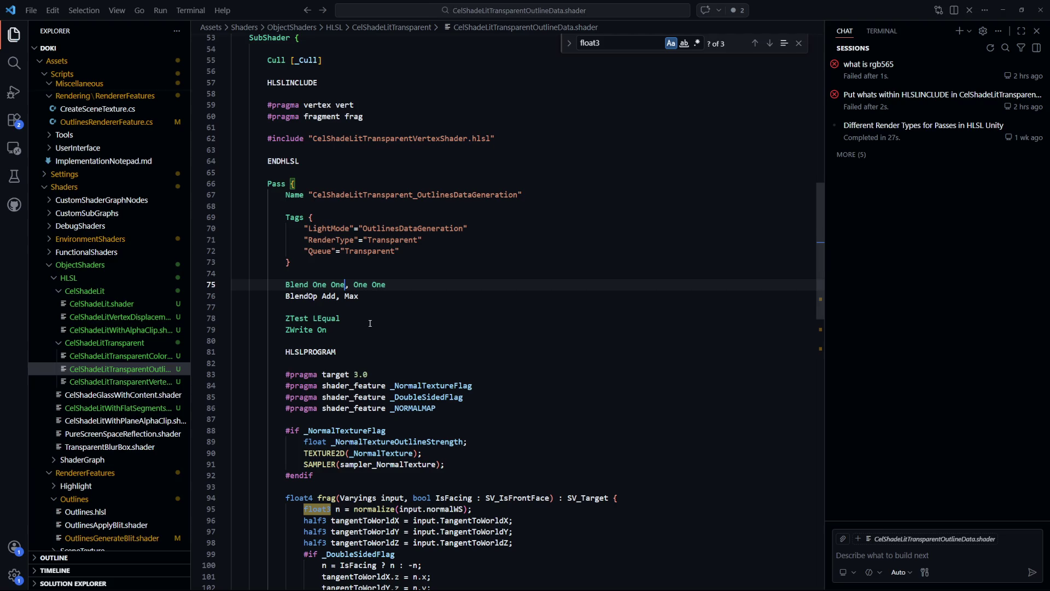
key(alt+Tab)
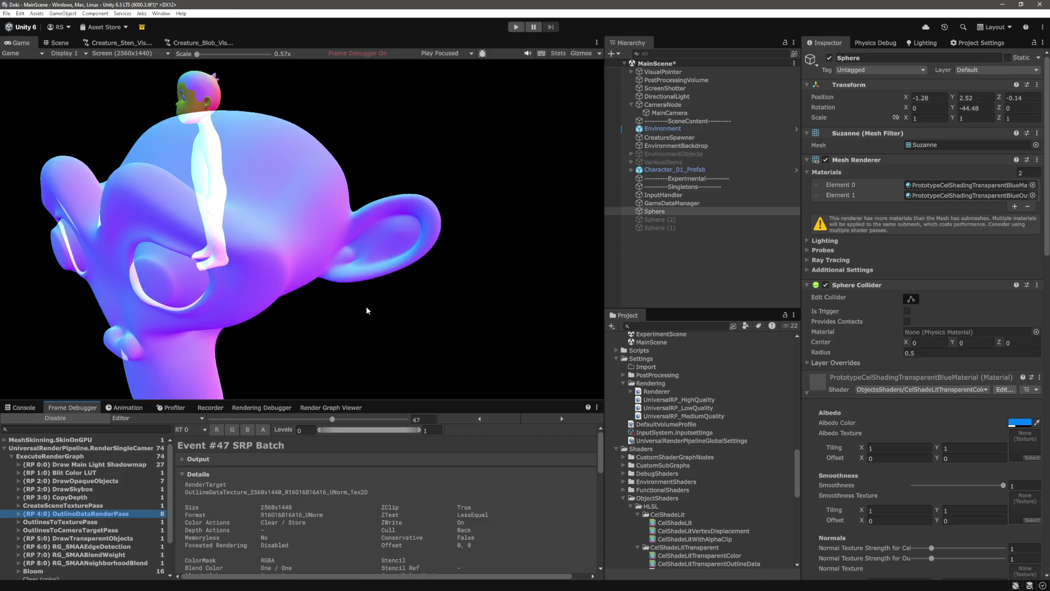
- View the OutlinesToTexturePass result at 1x Game view scale, then disable the Frame Debugger
click(96, 521)
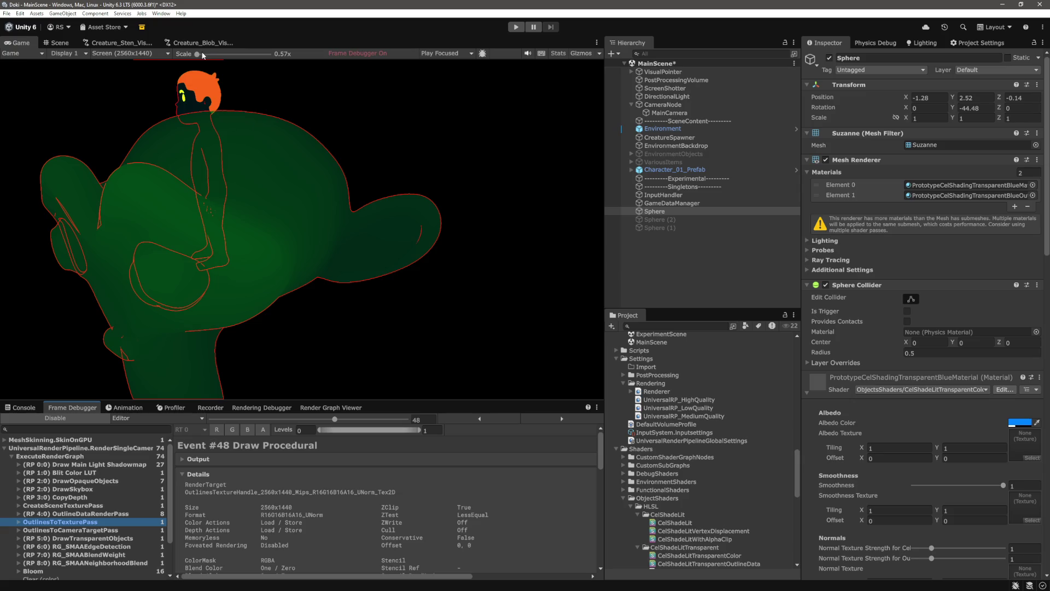
mouse_move(202, 55)
mouse_down()
mouse_move(223, 61)
mouse_move(197, 54)
mouse_up()
click(70, 419)
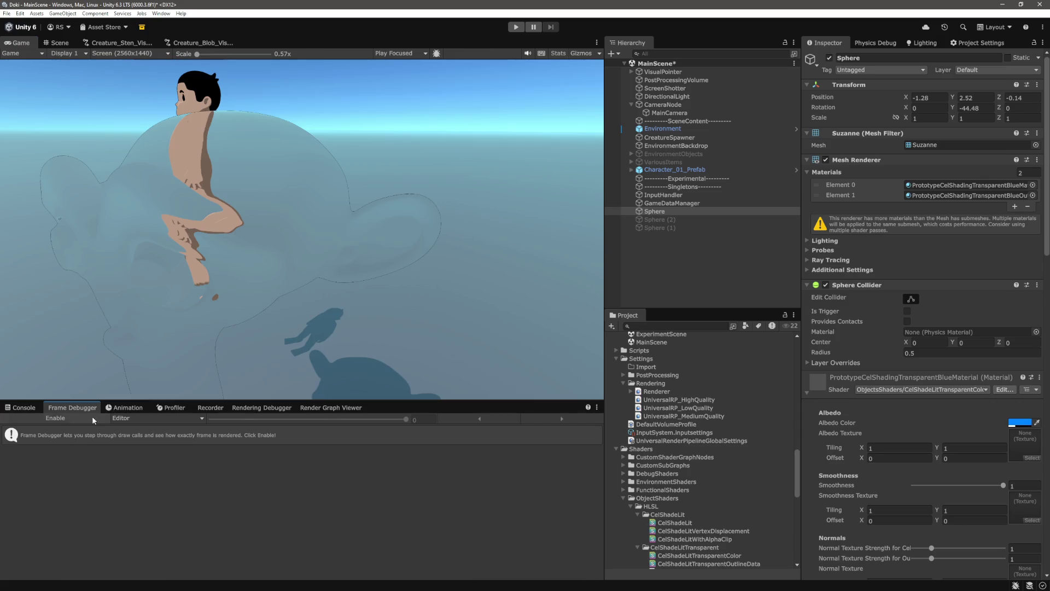
- Select the Sphere, rotate it to Y -1.81, and re-enable the Frame Debugger
click(711, 241)
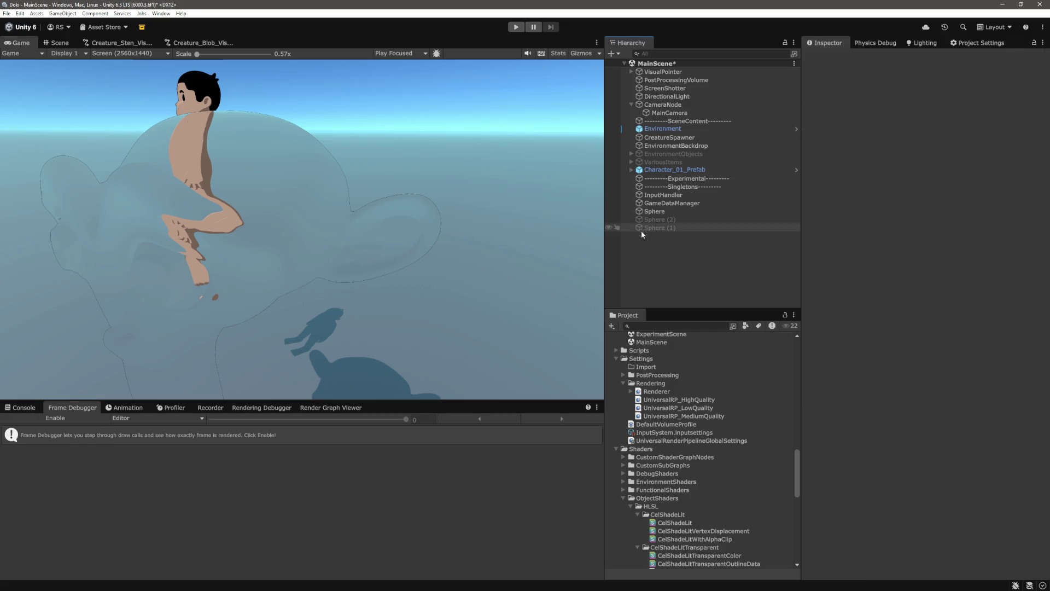
click(678, 203)
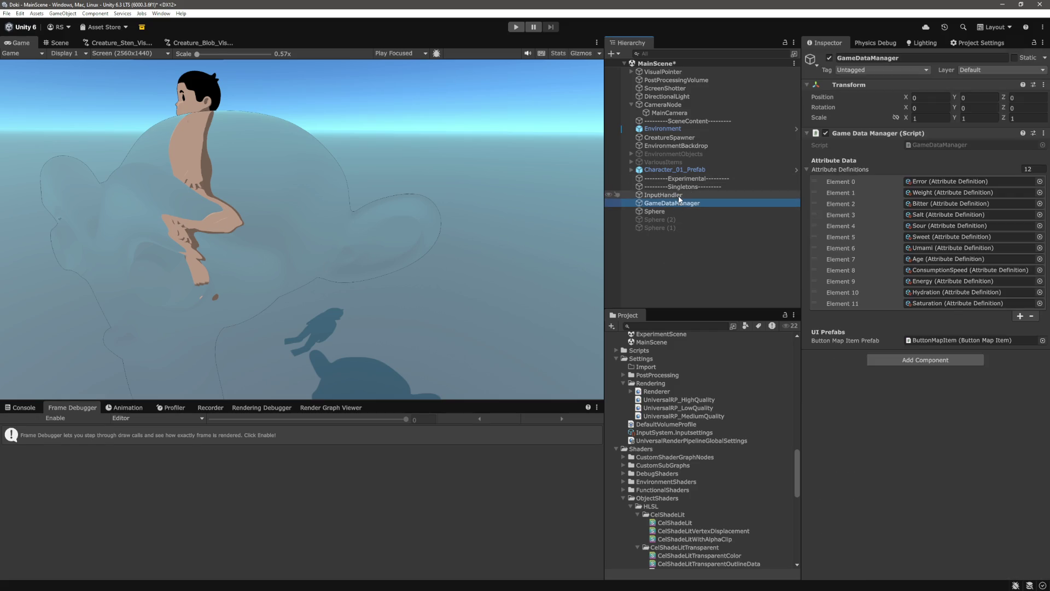
click(682, 104)
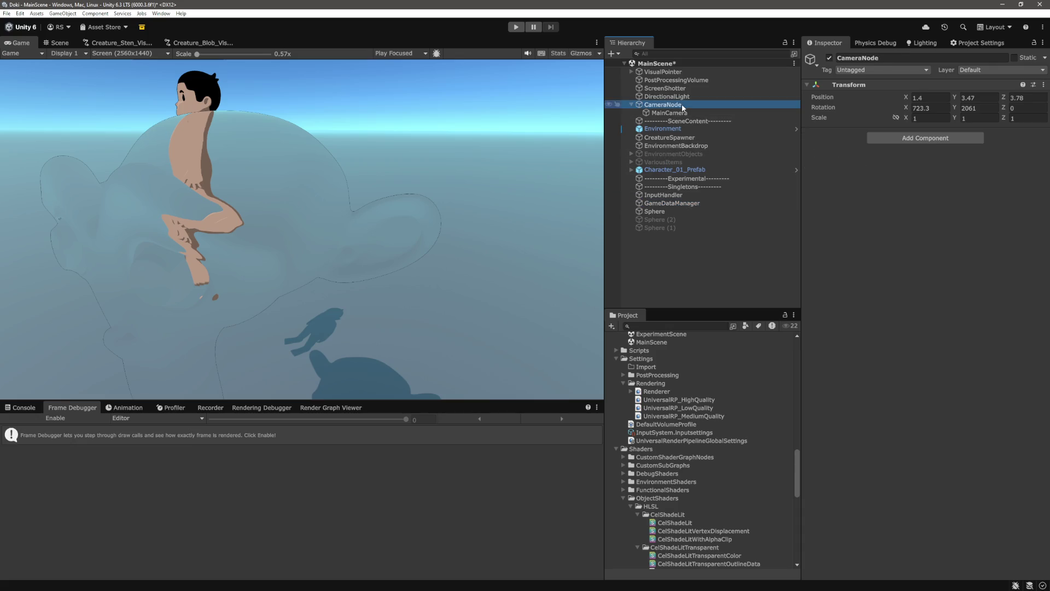
click(674, 211)
mouse_move(948, 109)
mouse_down()
mouse_move(1029, 114)
mouse_move(219, 129)
mouse_move(456, 142)
mouse_move(497, 172)
mouse_up()
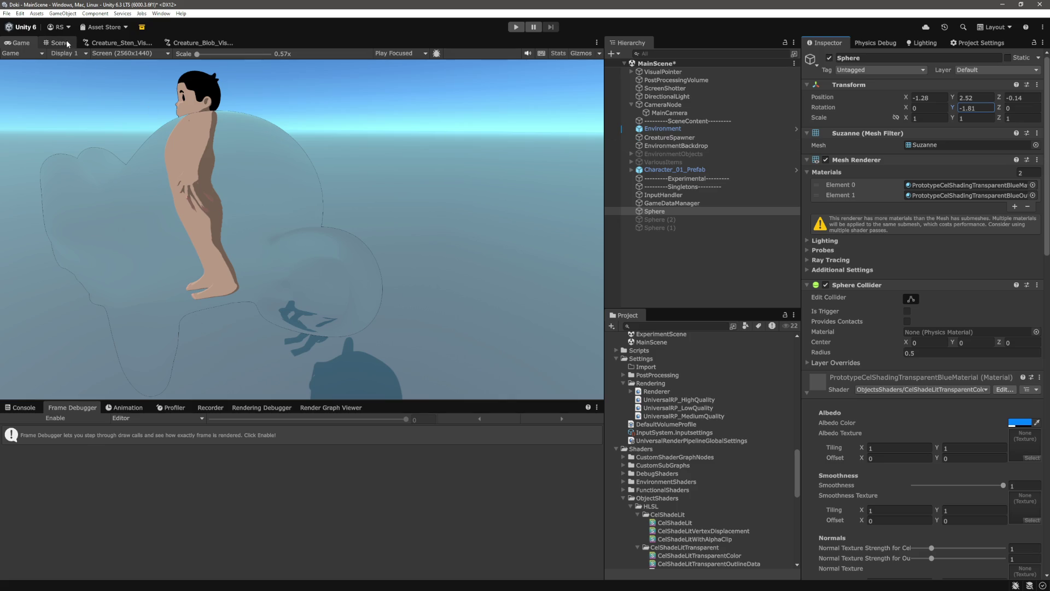
click(66, 416)
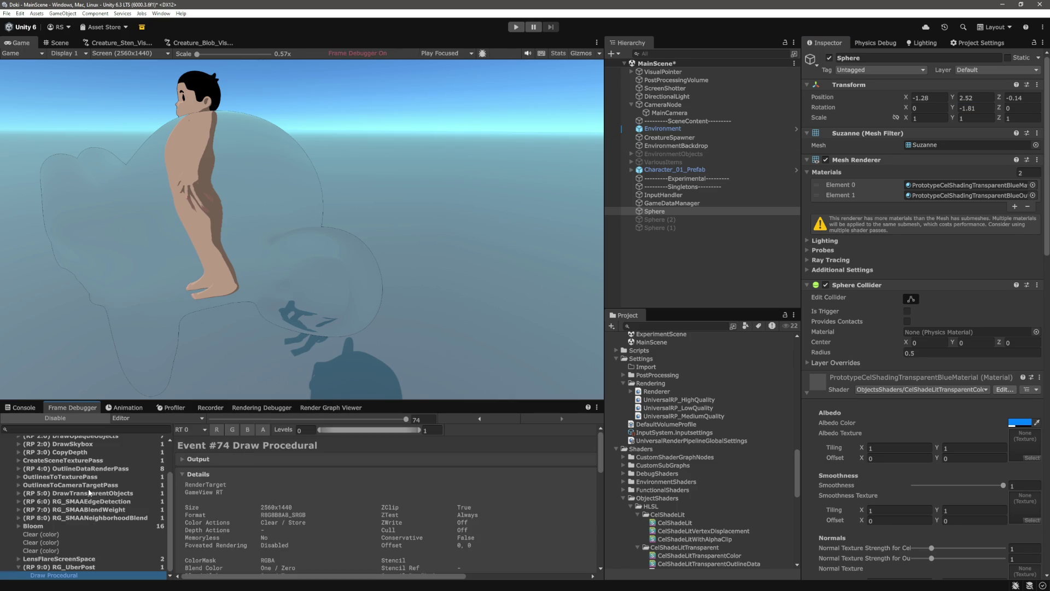
- Step through the scene texture, outline texture and outline data passes, zoomed out on the whole character
scroll(78, 518, up, 3)
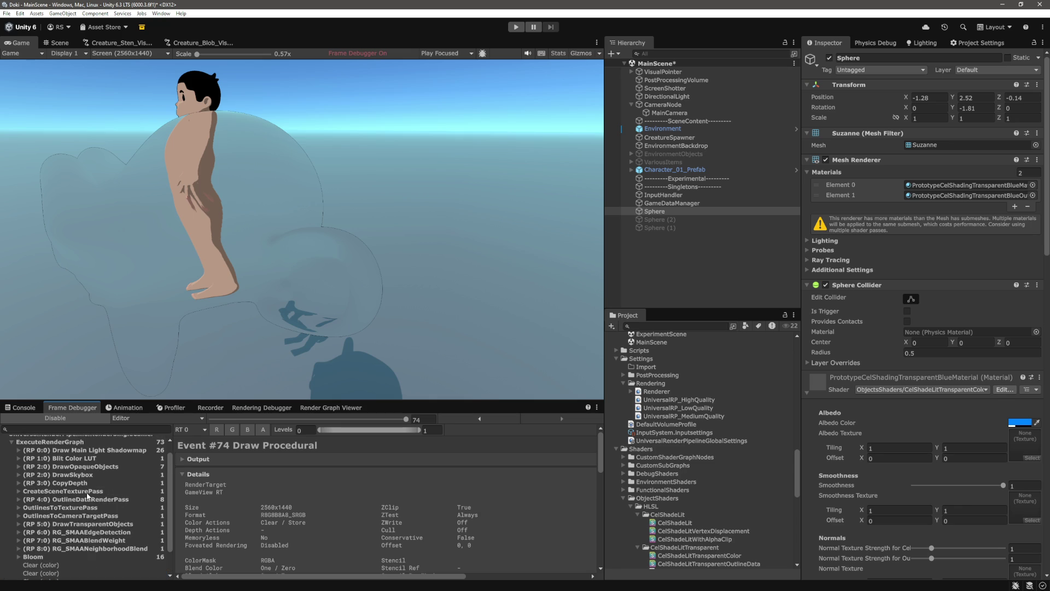
click(82, 491)
click(89, 499)
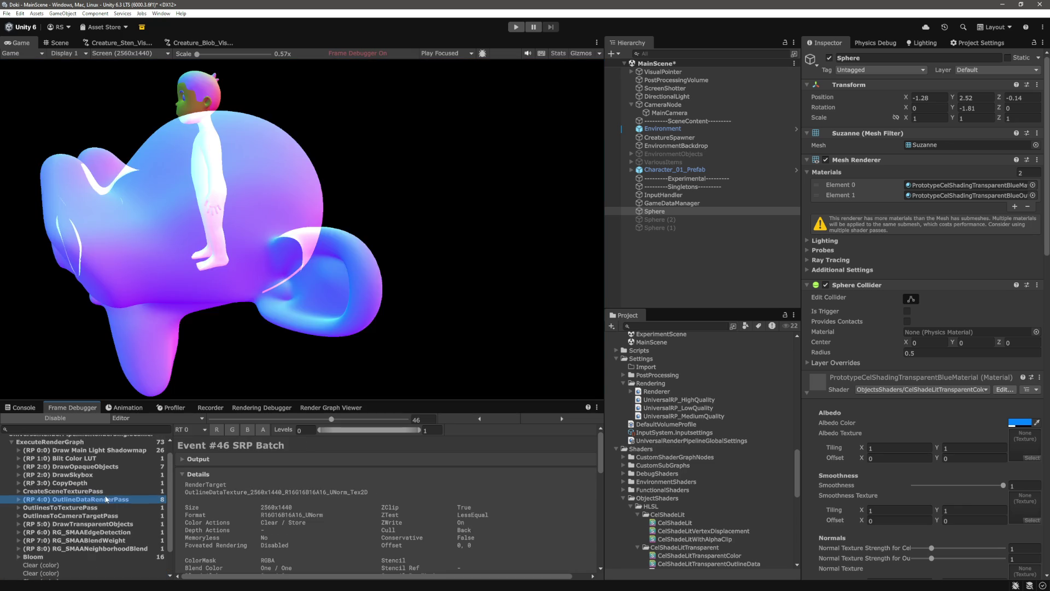
click(91, 506)
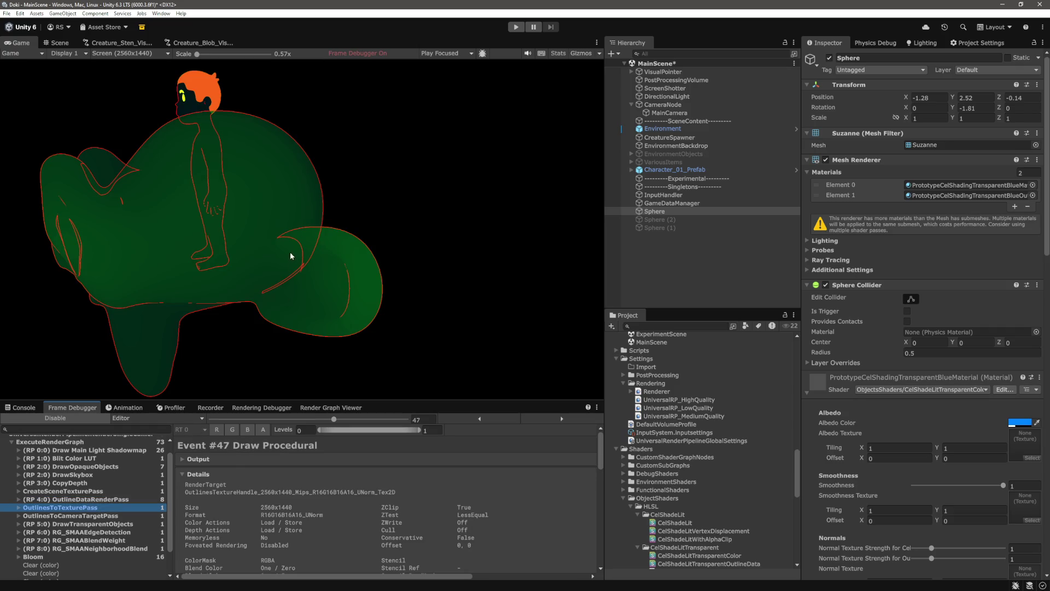
scroll(300, 208, up, 4)
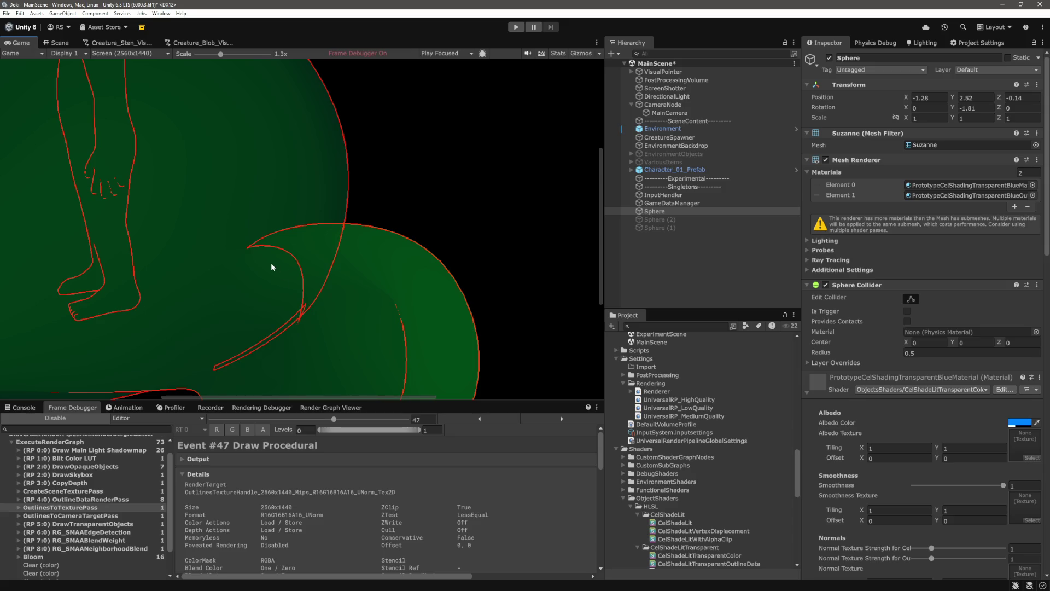
drag(601, 277, 601, 319)
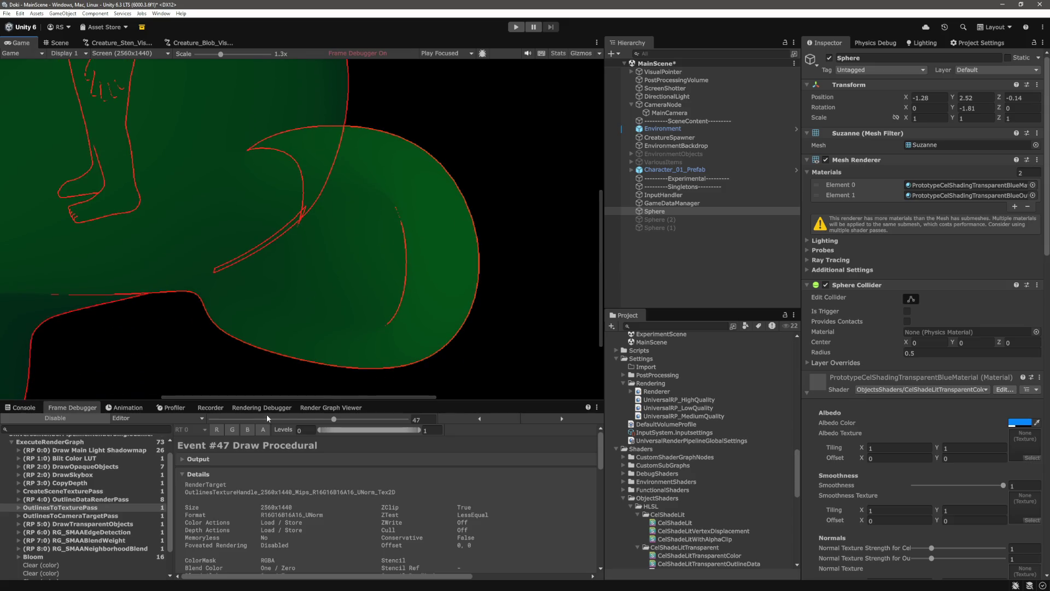
mouse_move(363, 397)
mouse_down()
mouse_move(224, 397)
mouse_move(209, 155)
mouse_up()
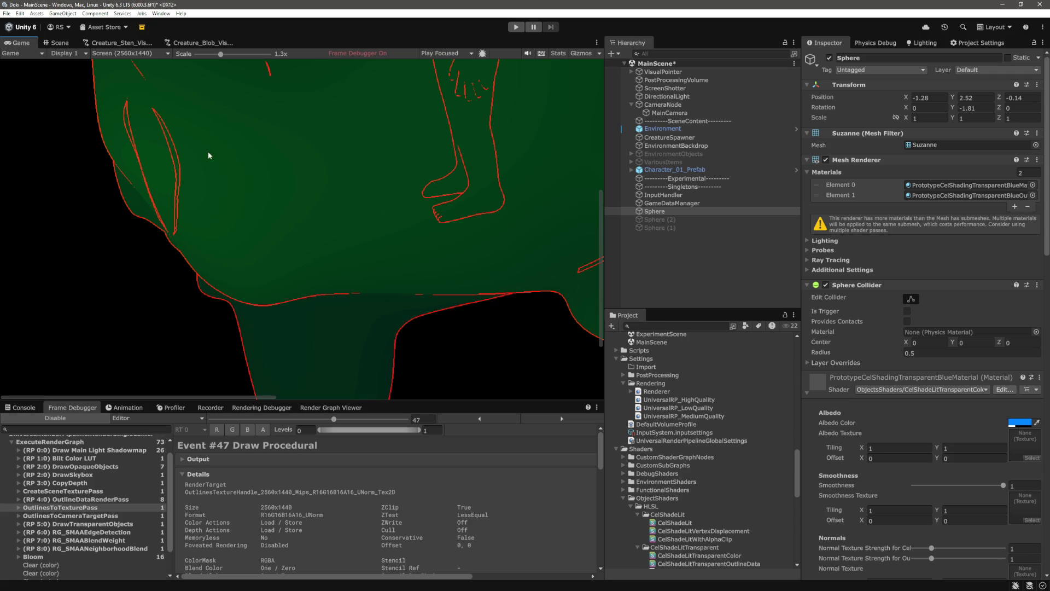
drag(218, 57, 186, 58)
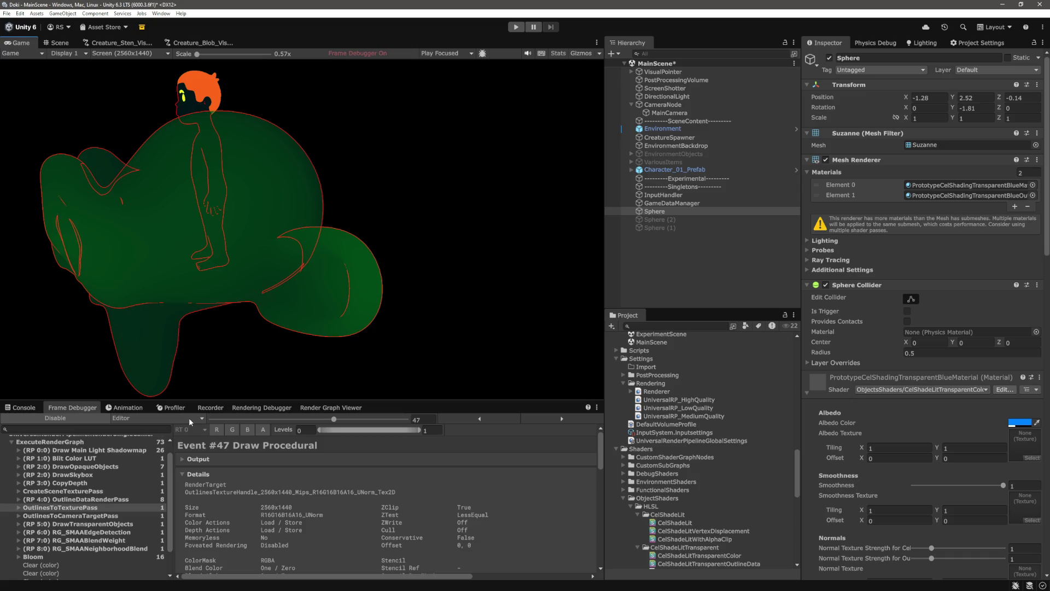
click(90, 498)
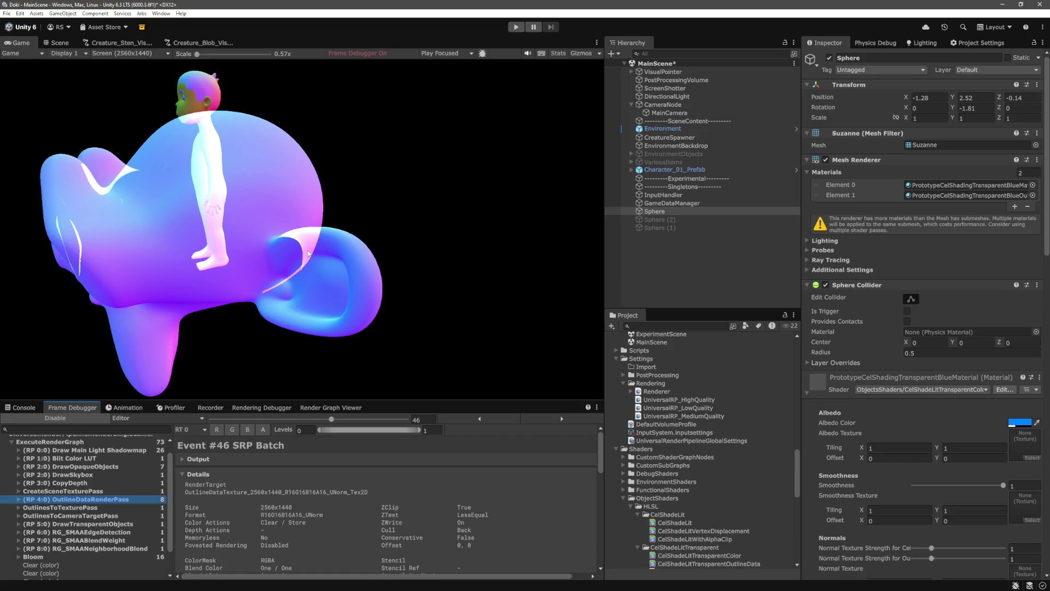
- Try Y rotations 21.4 and -19.6, settle the Sphere at -7.5, and disable the Frame Debugger
click(977, 108)
text(21.4)
key(Return)
text(-19.6)
key(Return)
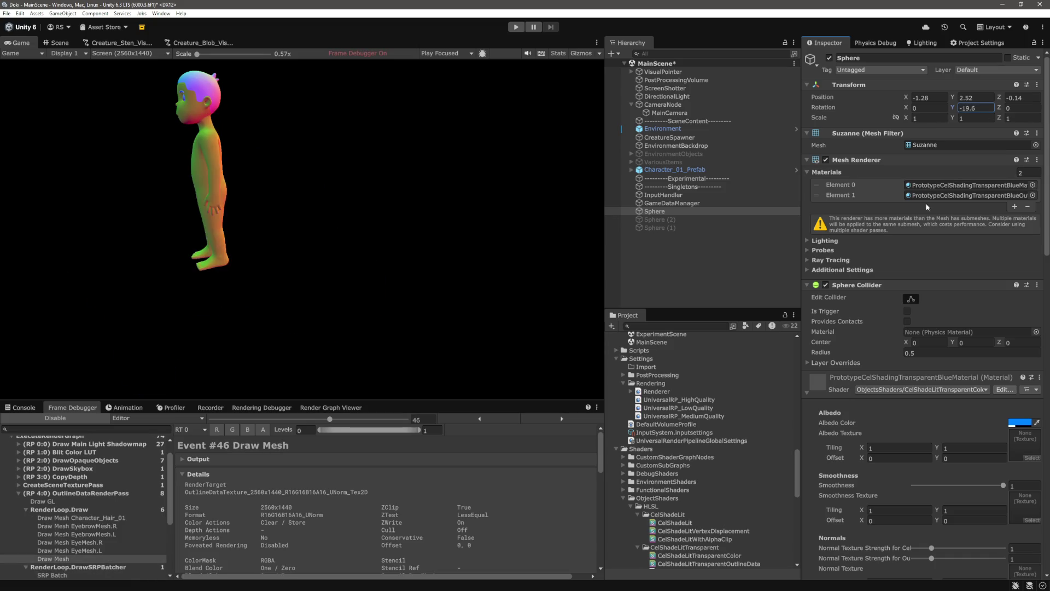
text(-36)
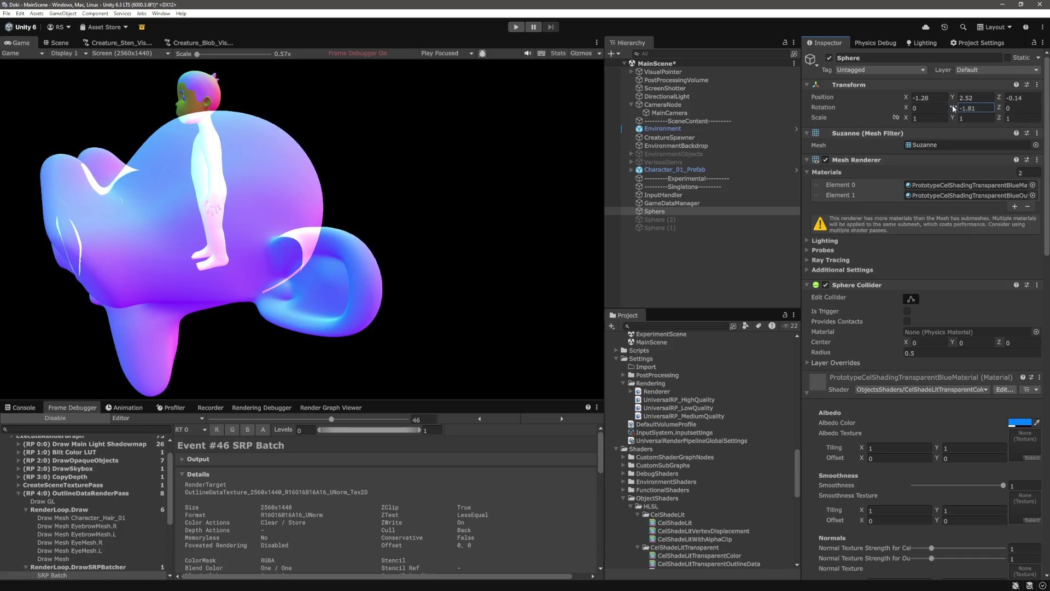
text(-1.15)
text(-7.5)
click(78, 418)
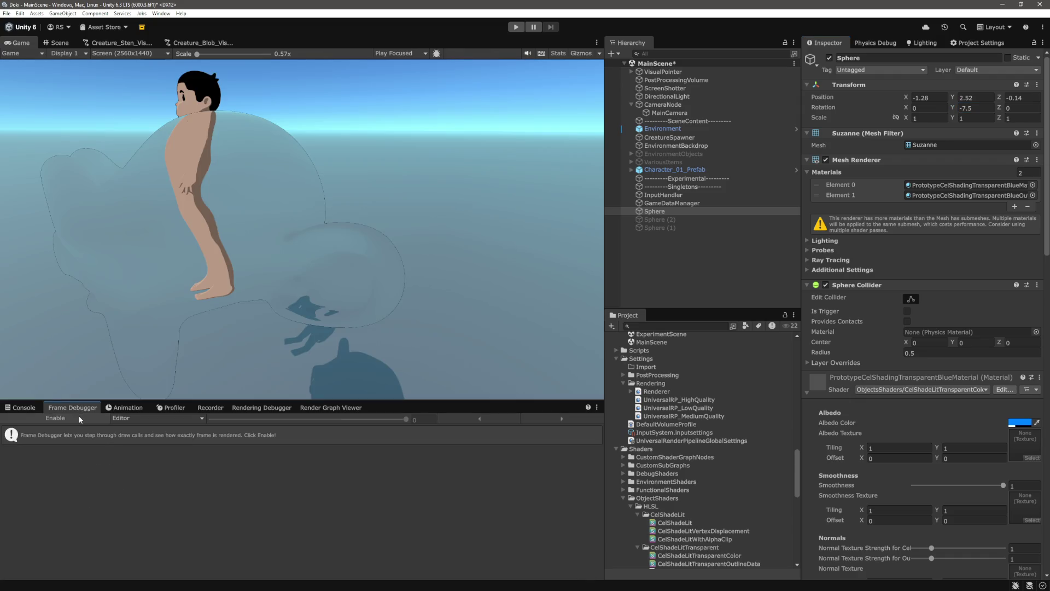
- Briefly enable the Frame Debugger to check the outline data pass, then disable it
click(84, 419)
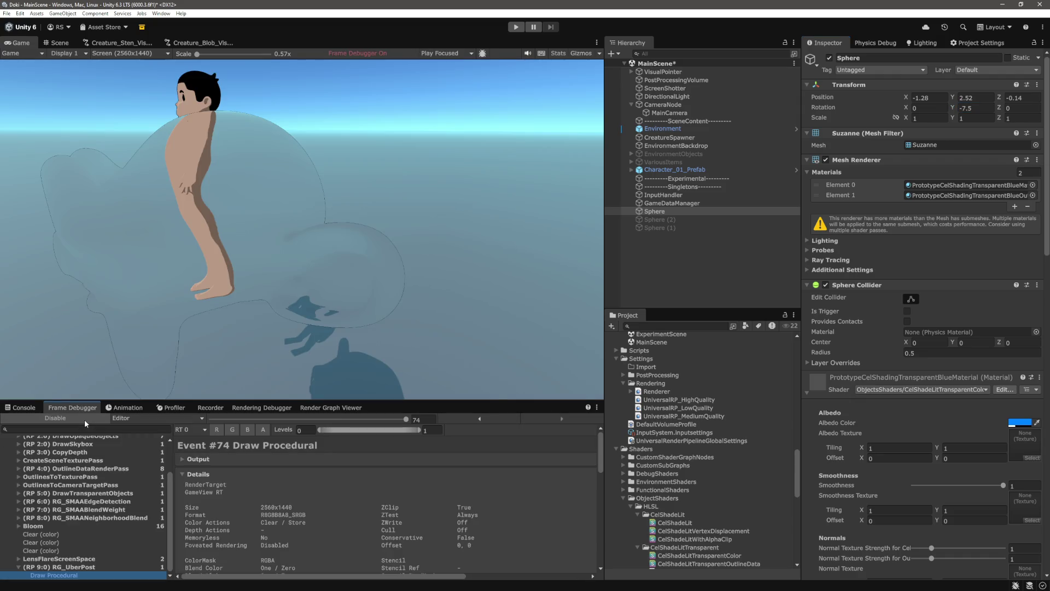
scroll(98, 521, up, 3)
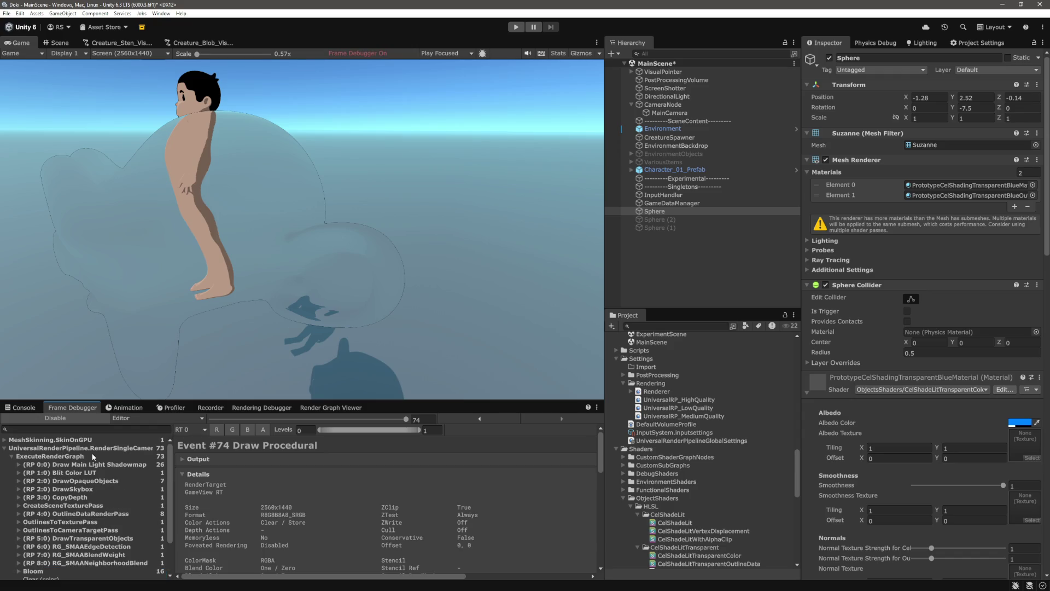
click(101, 514)
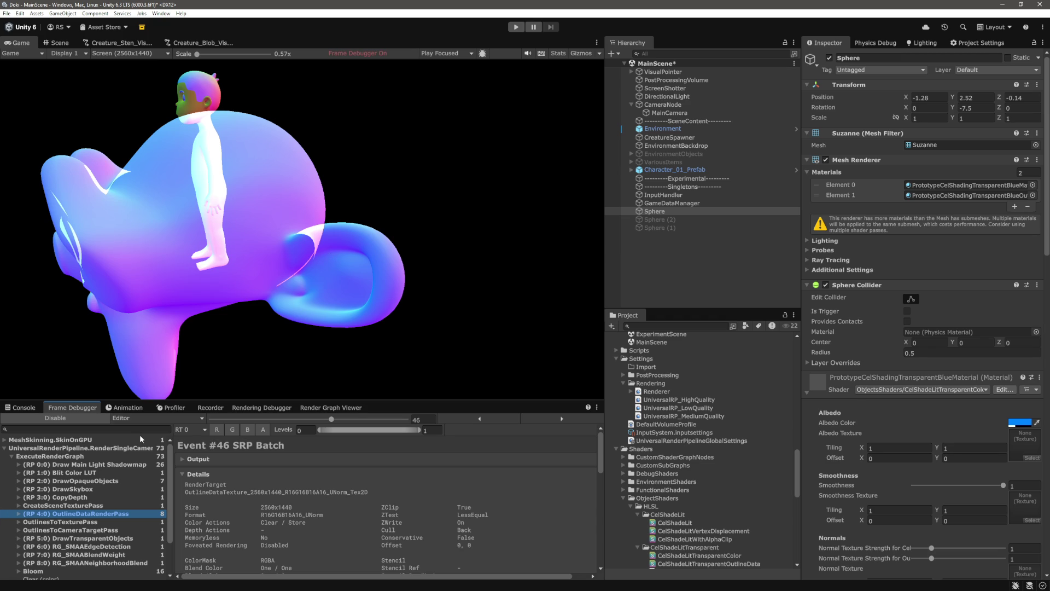
click(78, 419)
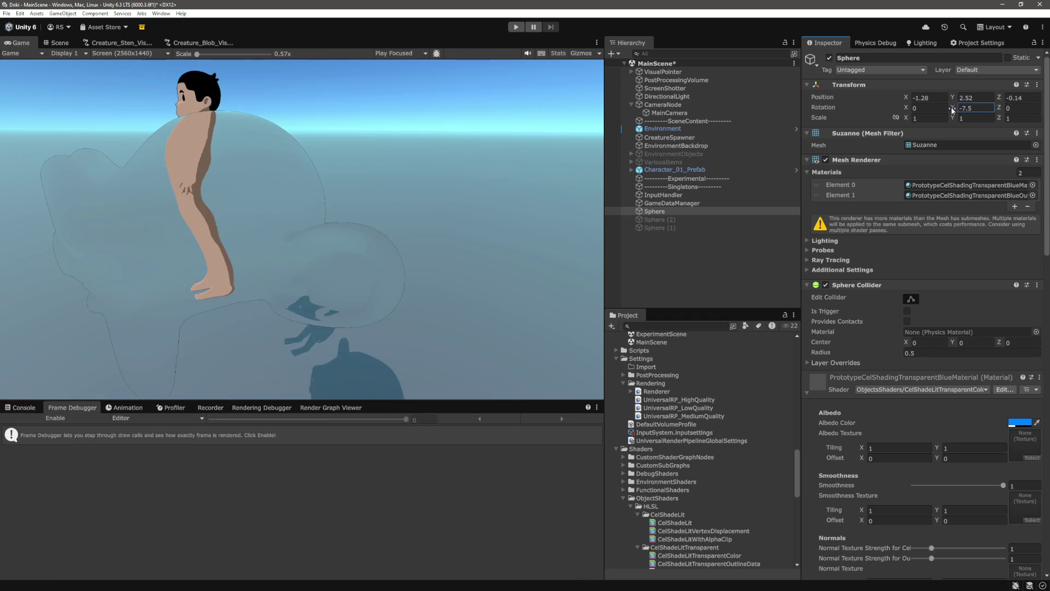
- Rotate Suzanne to Y -88.85 and view its OutlineDataRenderPass output in the Frame Debugger
mouse_move(954, 108)
mouse_down()
mouse_move(989, 109)
mouse_move(711, 110)
mouse_up()
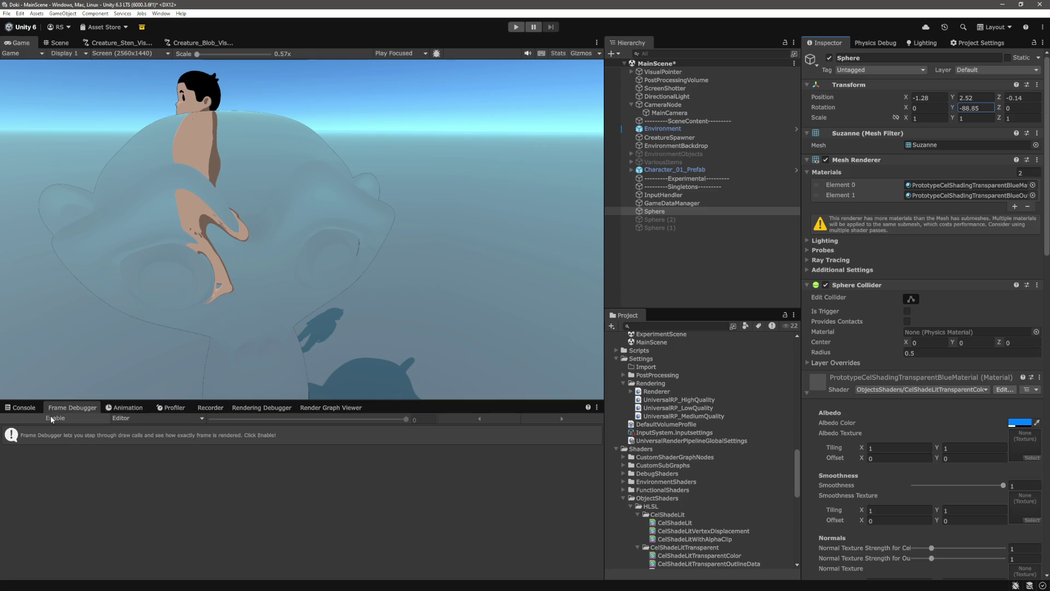
click(50, 417)
click(91, 513)
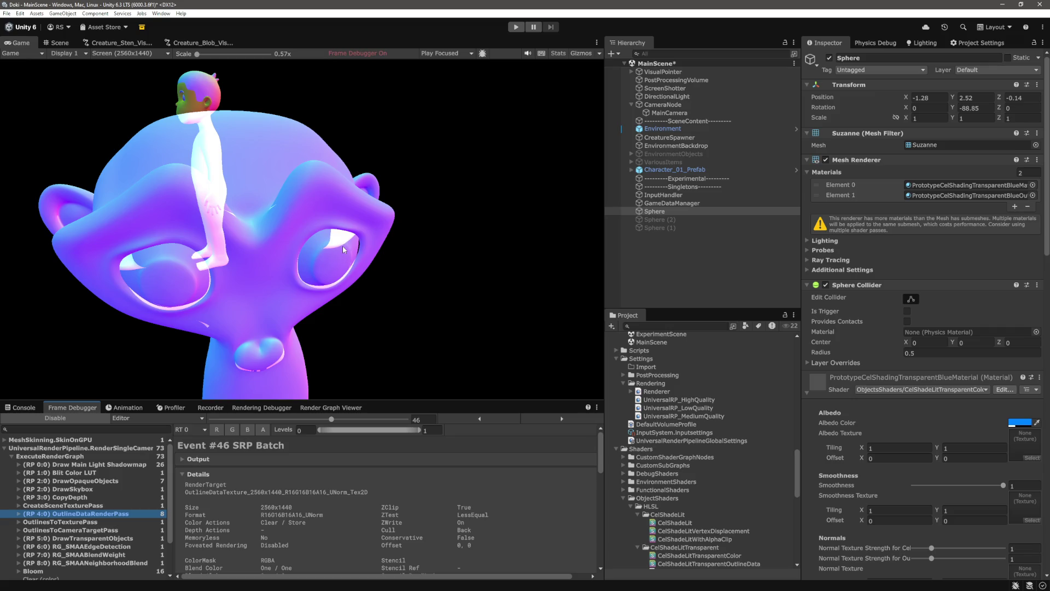
key(alt+Tab)
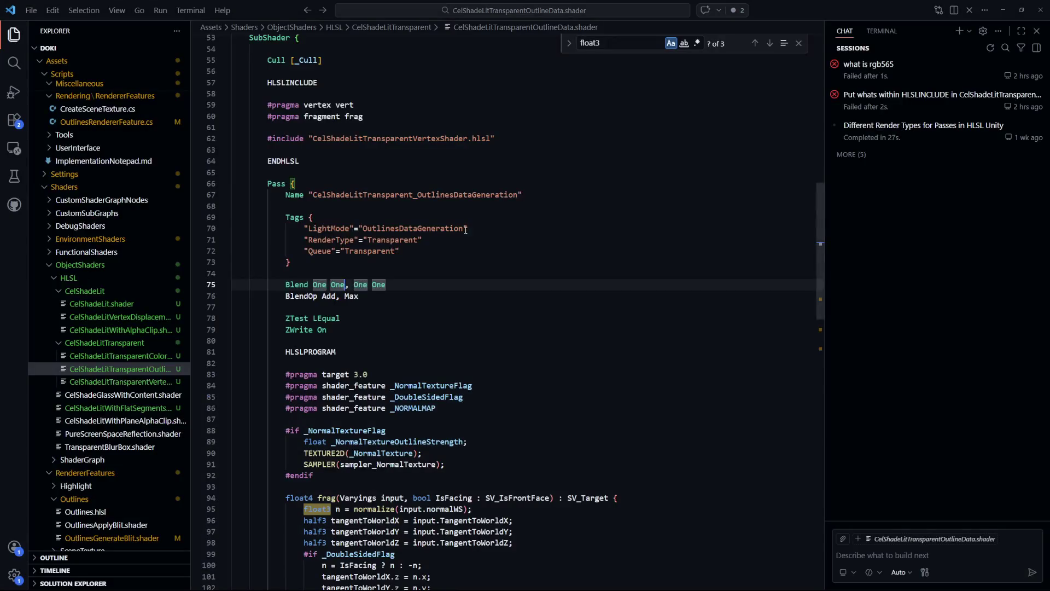
- Change the BlendOp on line 76 to 'Sub, Max' and go back to Unity
drag(347, 285, 313, 285)
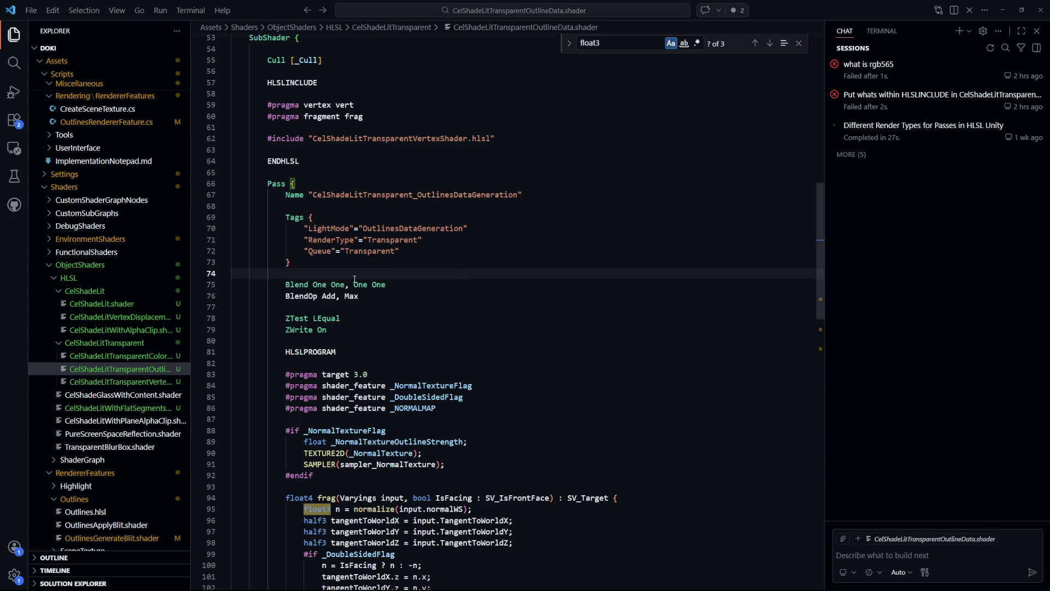
click(329, 296)
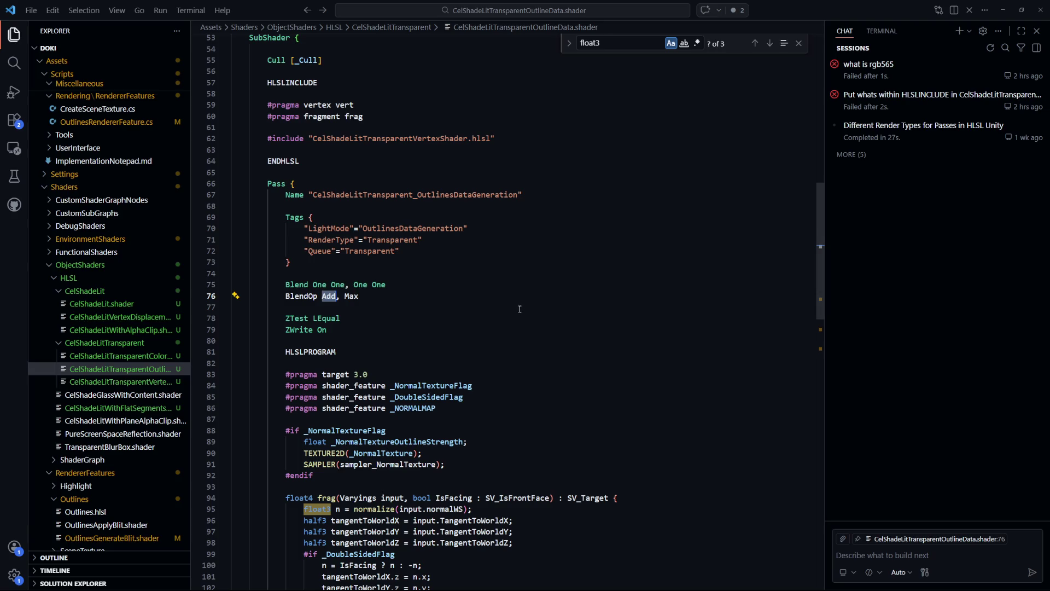
text(Sub)
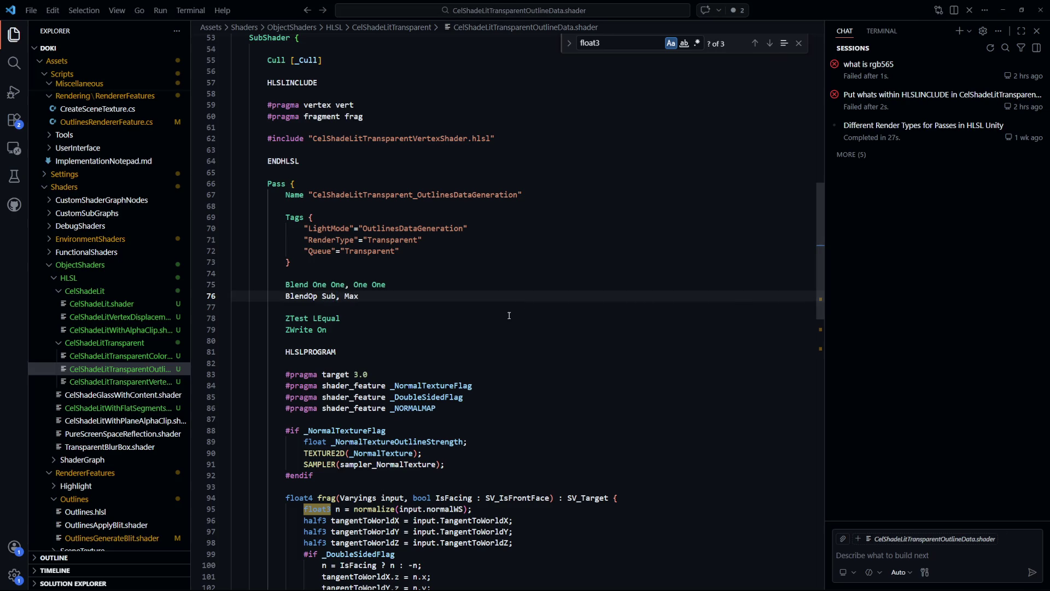
key(alt+Tab)
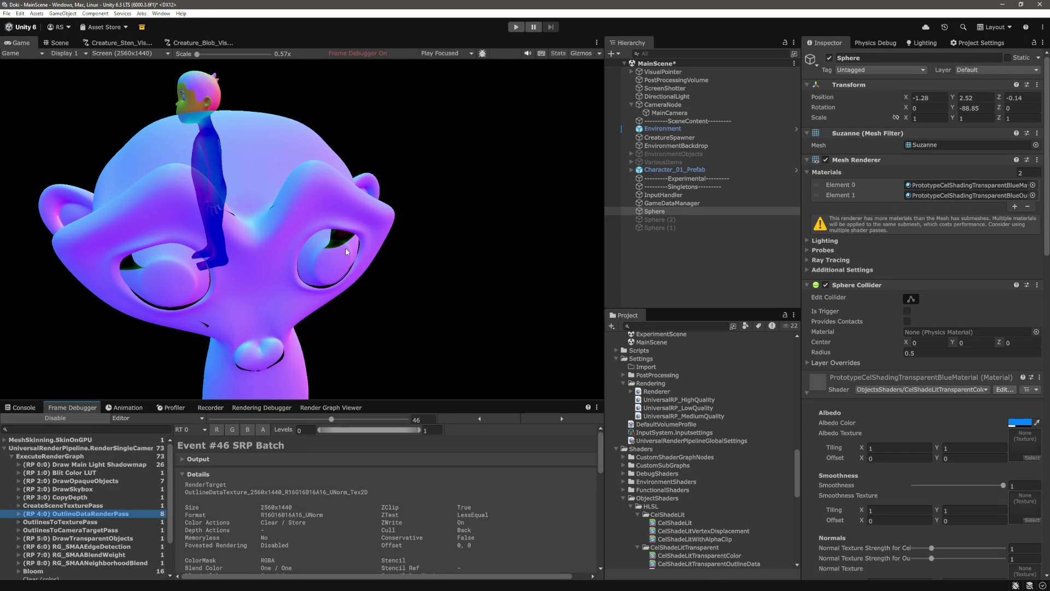
click(81, 524)
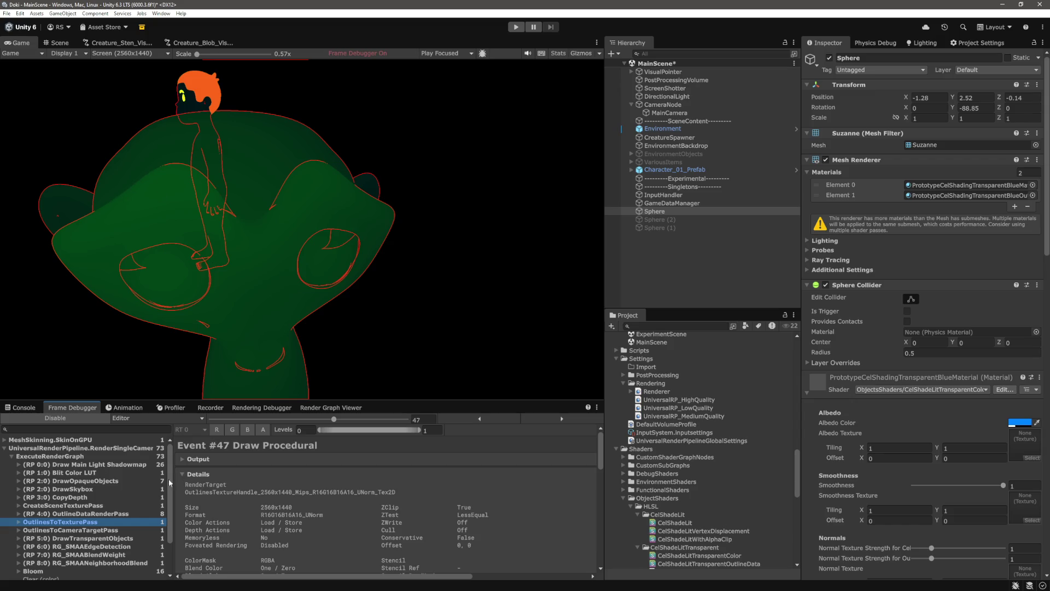
click(104, 512)
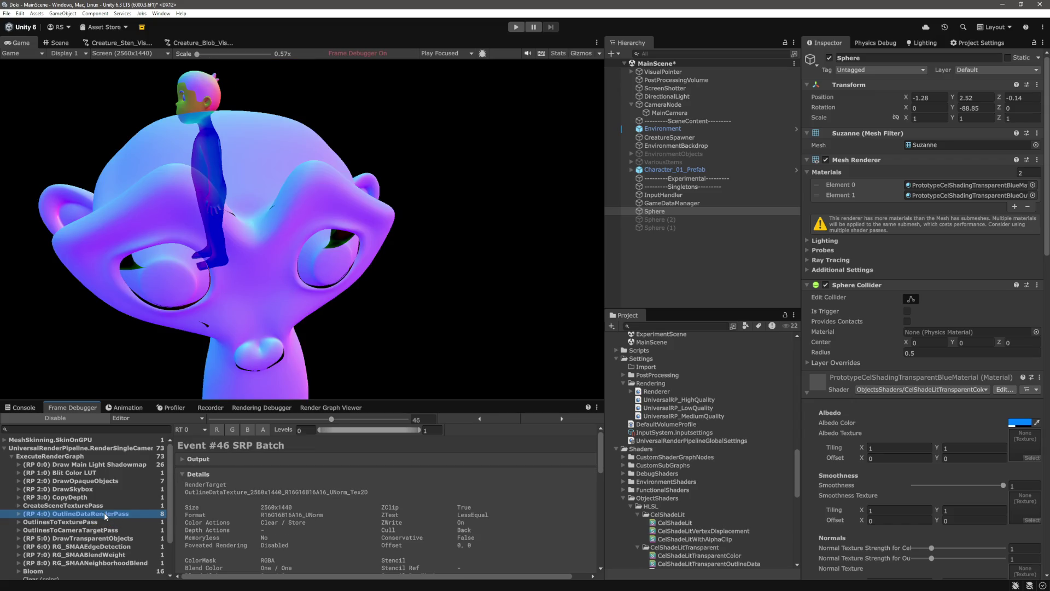
click(102, 523)
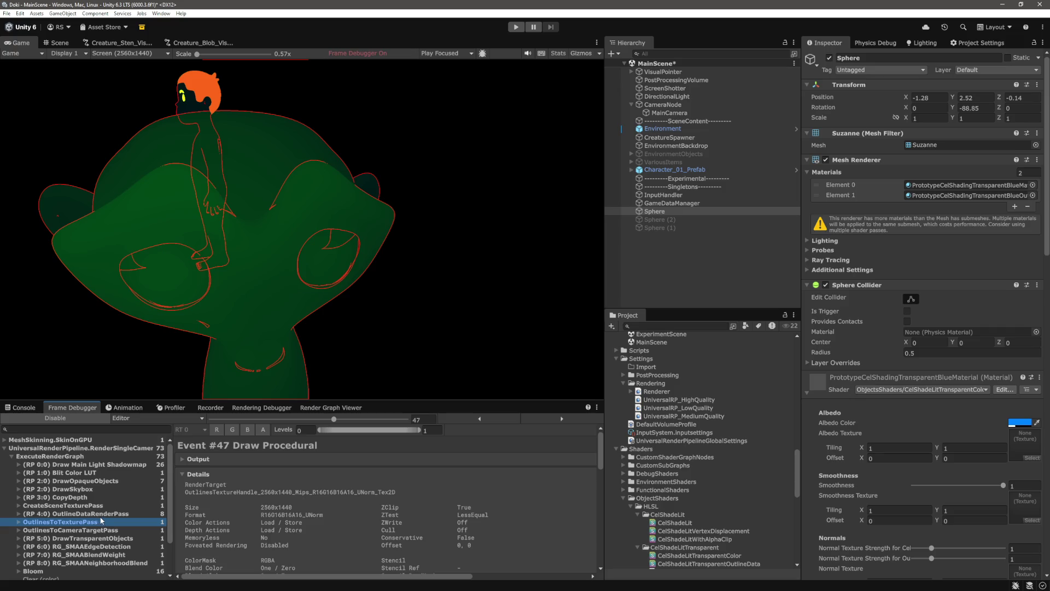
click(104, 515)
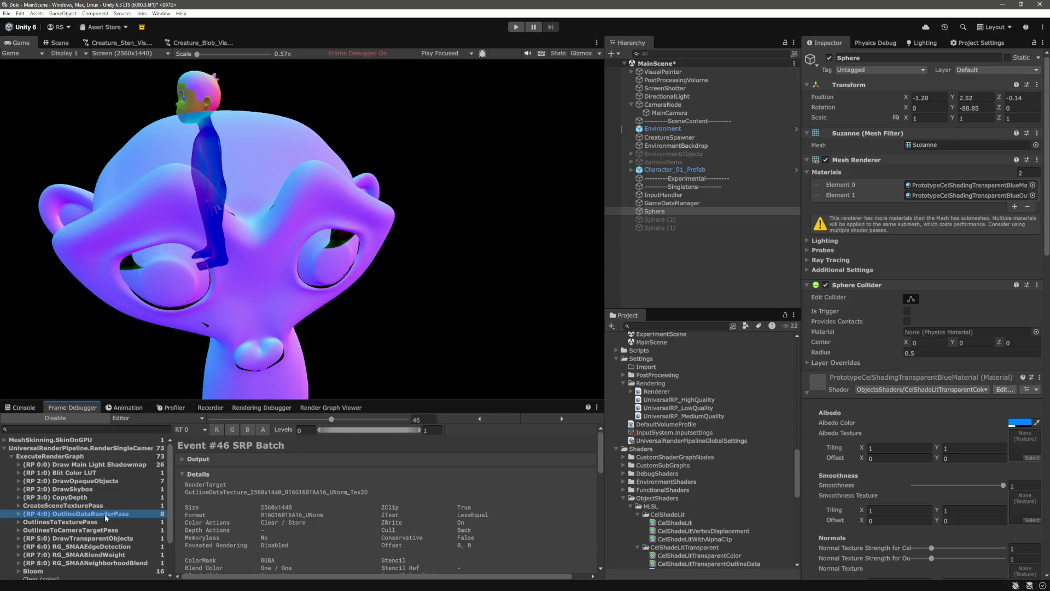
key(alt+Tab)
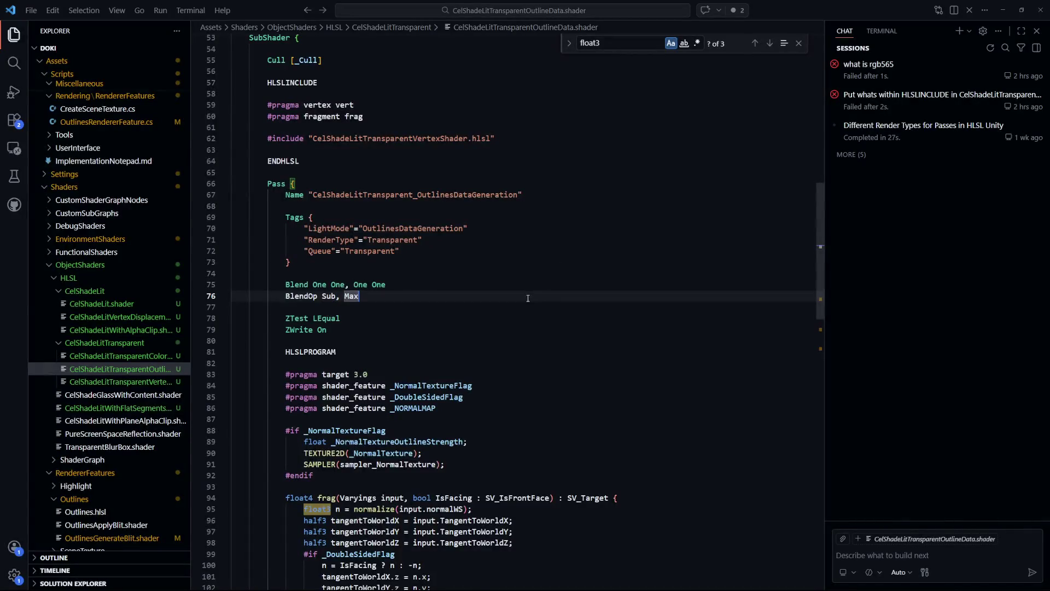
scroll(499, 389, down, 4)
scroll(499, 389, down, 7)
scroll(499, 389, up, 5)
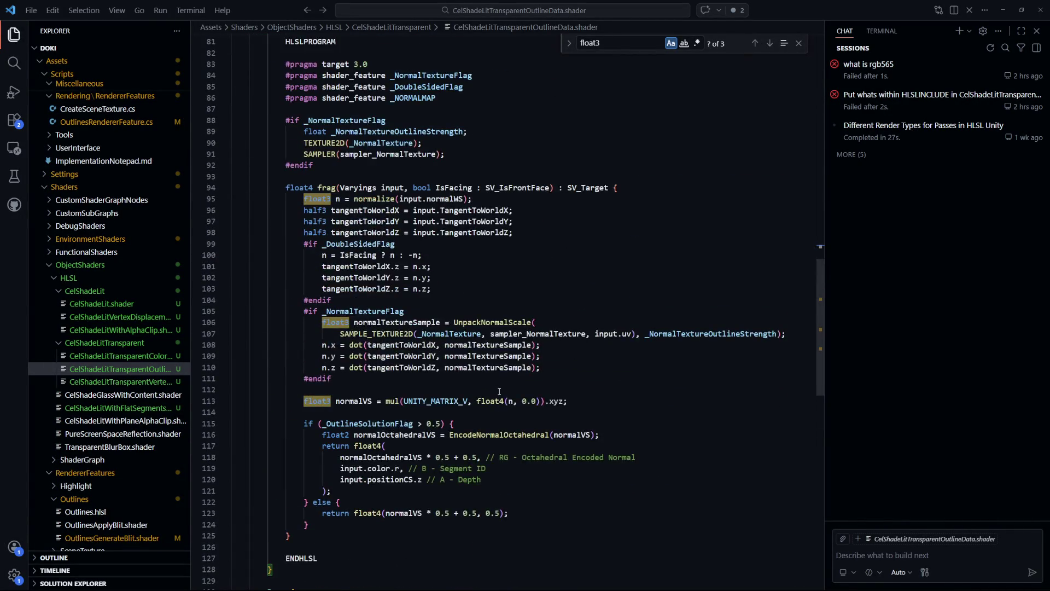
scroll(499, 390, down, 3)
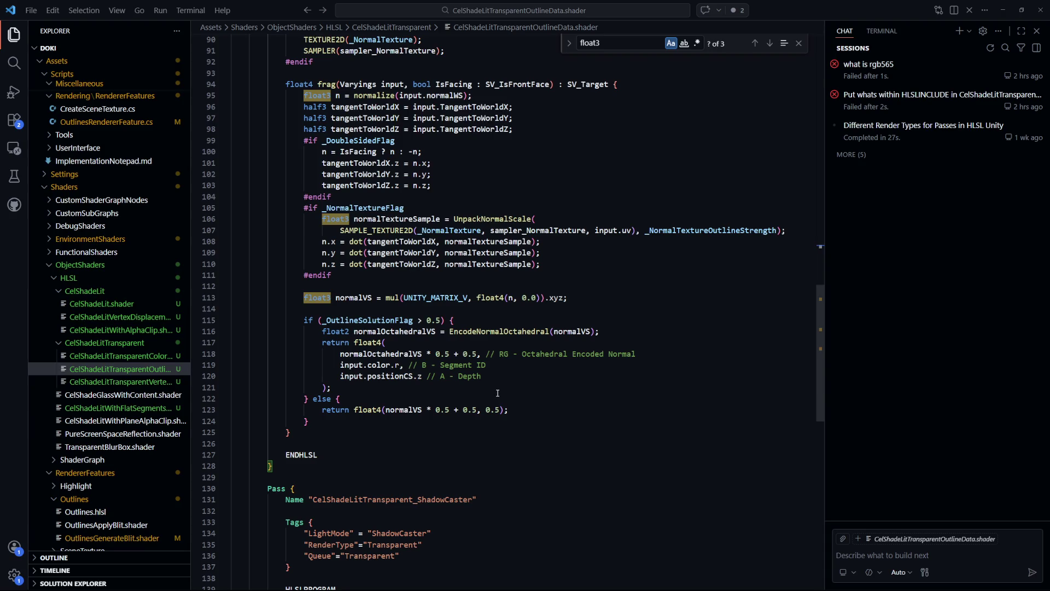
scroll(498, 392, up, 10)
scroll(498, 391, up, 2)
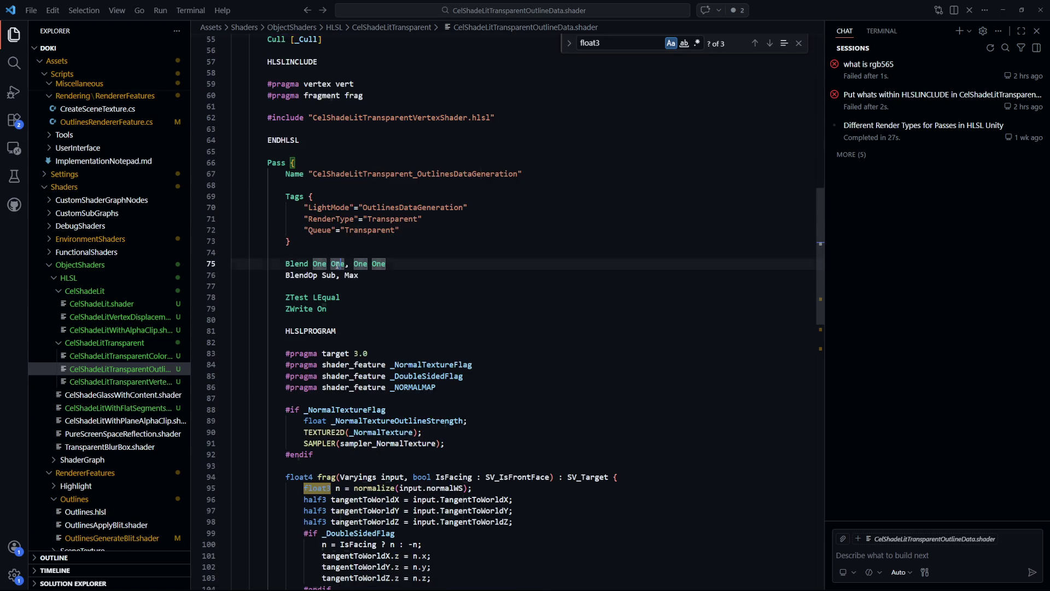
drag(345, 264, 319, 263)
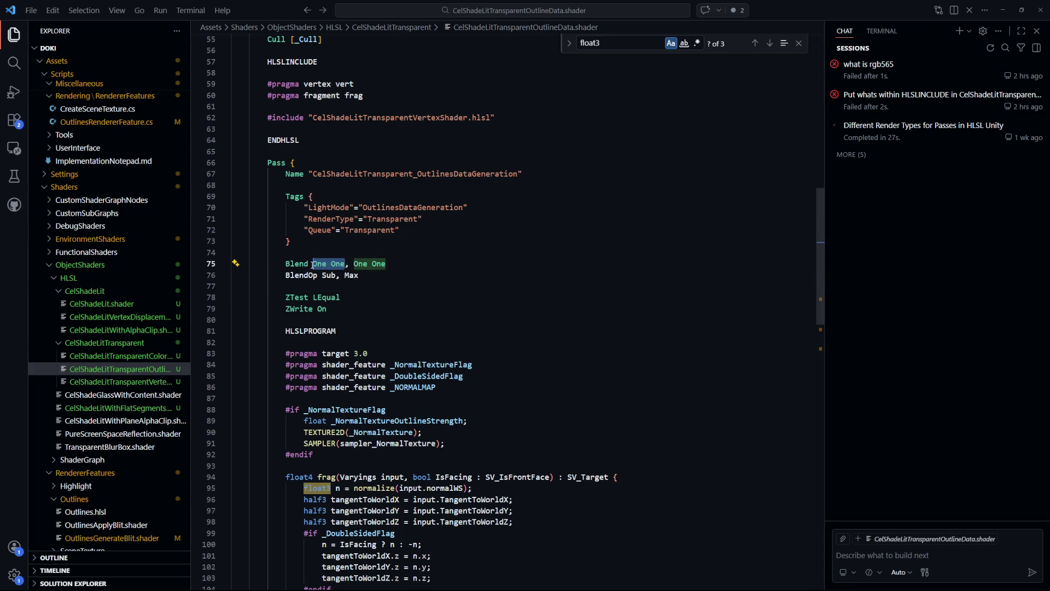
key(Down)
key(Down)
key(Down)
double_click(335, 276)
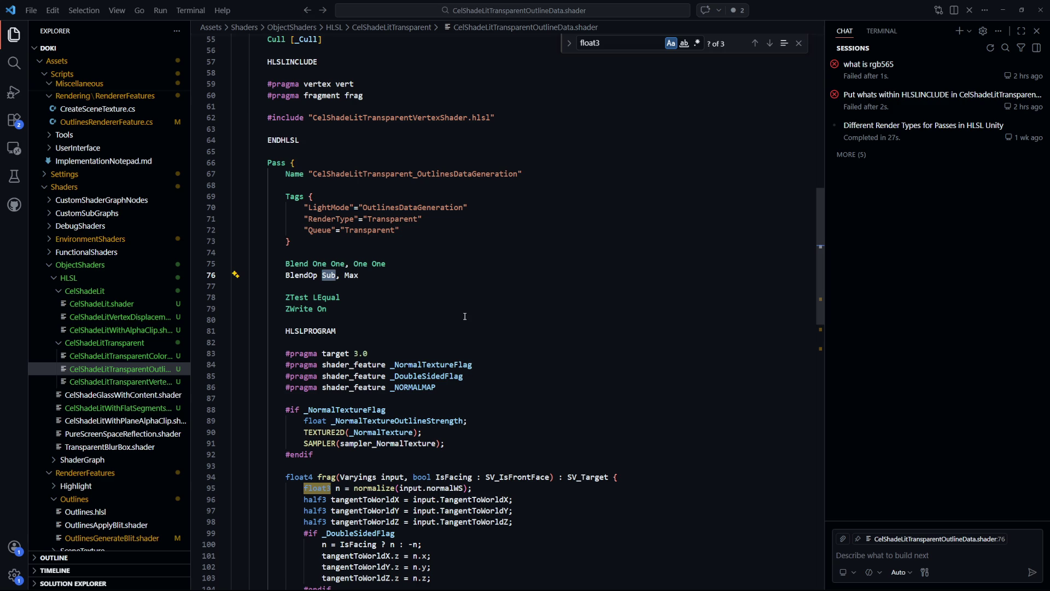
scroll(465, 316, down, 2)
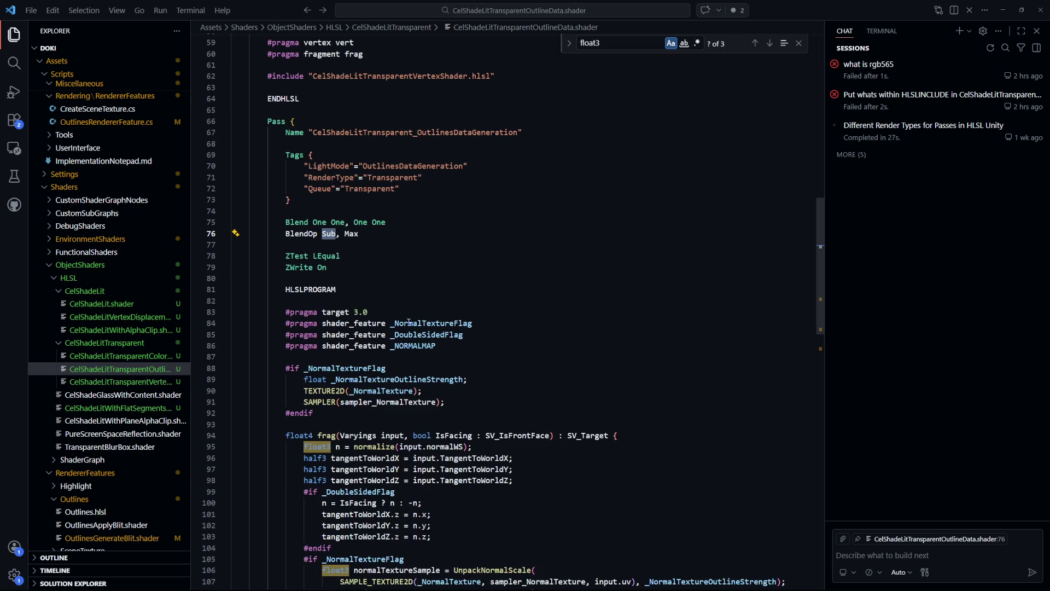
click(329, 223)
key(Down)
key(Down)
key(Down)
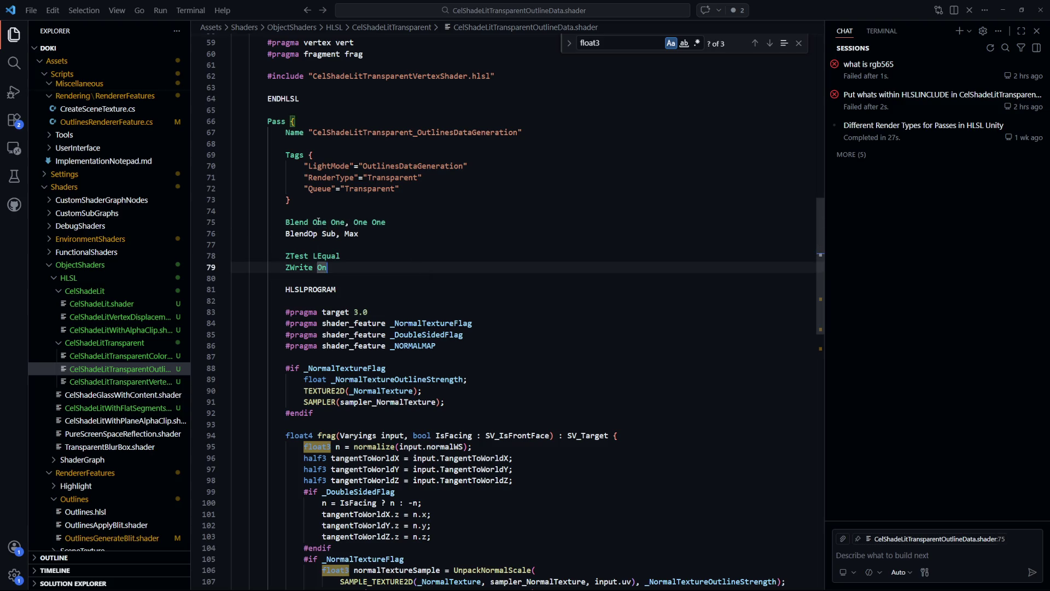
drag(345, 224, 313, 224)
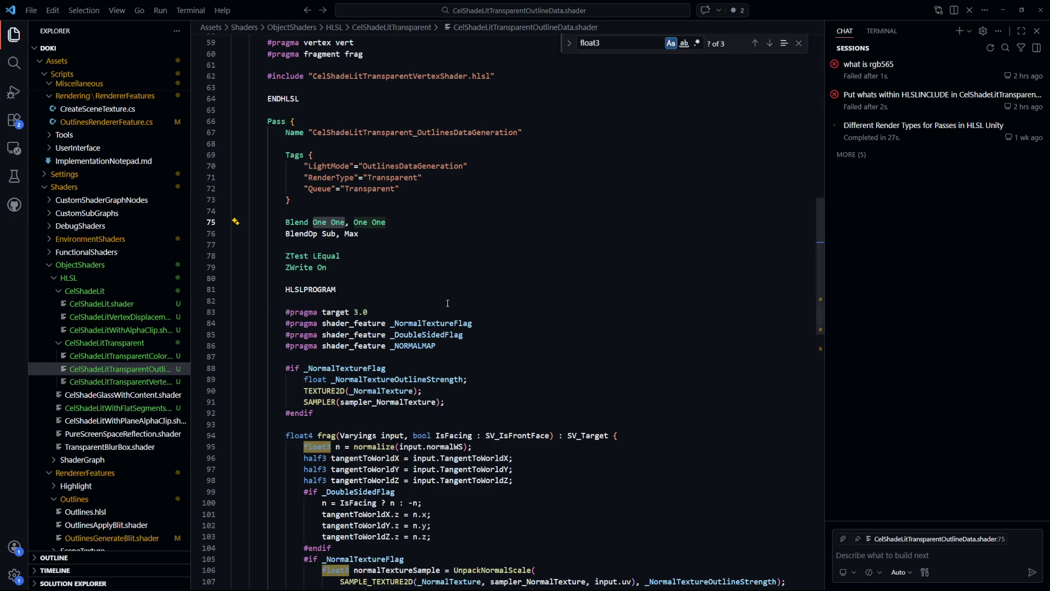
- Change the outline data pass BlendOp on line 76 from Sub to Add
click(383, 311)
click(329, 233)
text(Add)
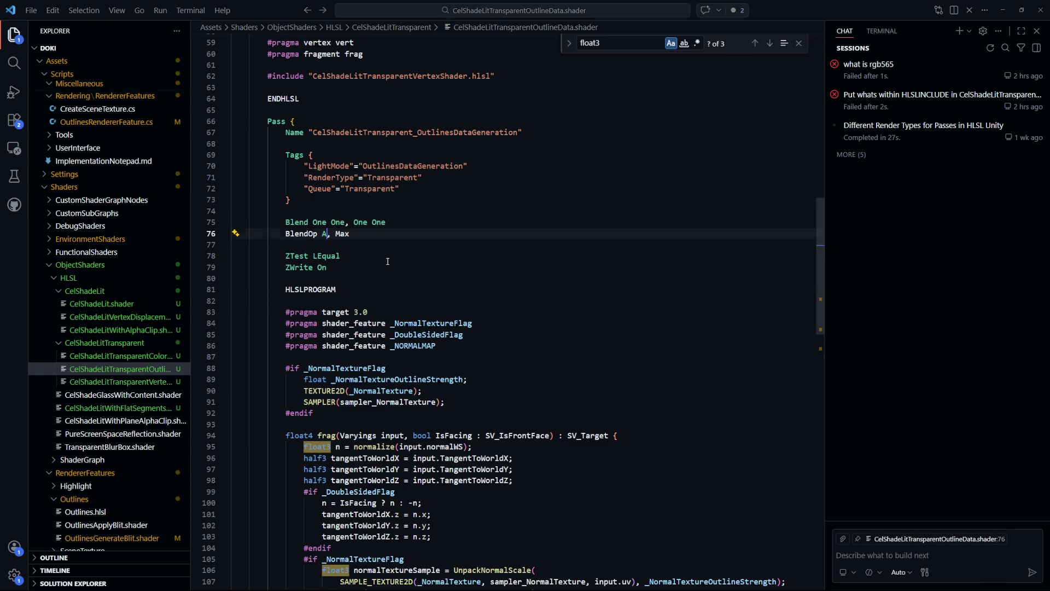
click(328, 211)
- Set line 75's blend factors to SrcColor OneMinusSrcColor and save the shader
click(326, 223)
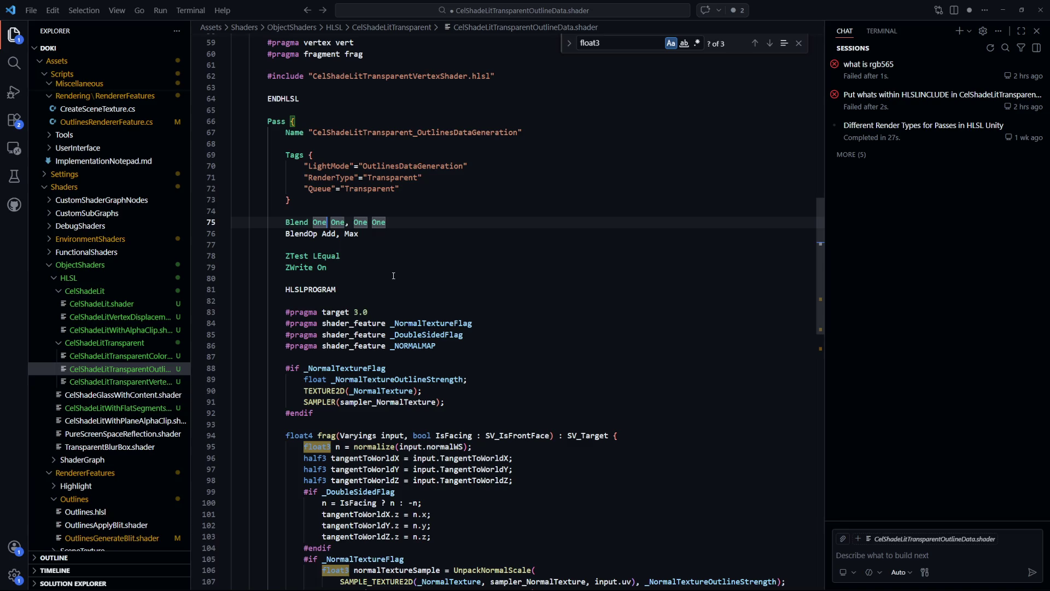
key(BackSpace)
key(BackSpace)
key(BackSpace)
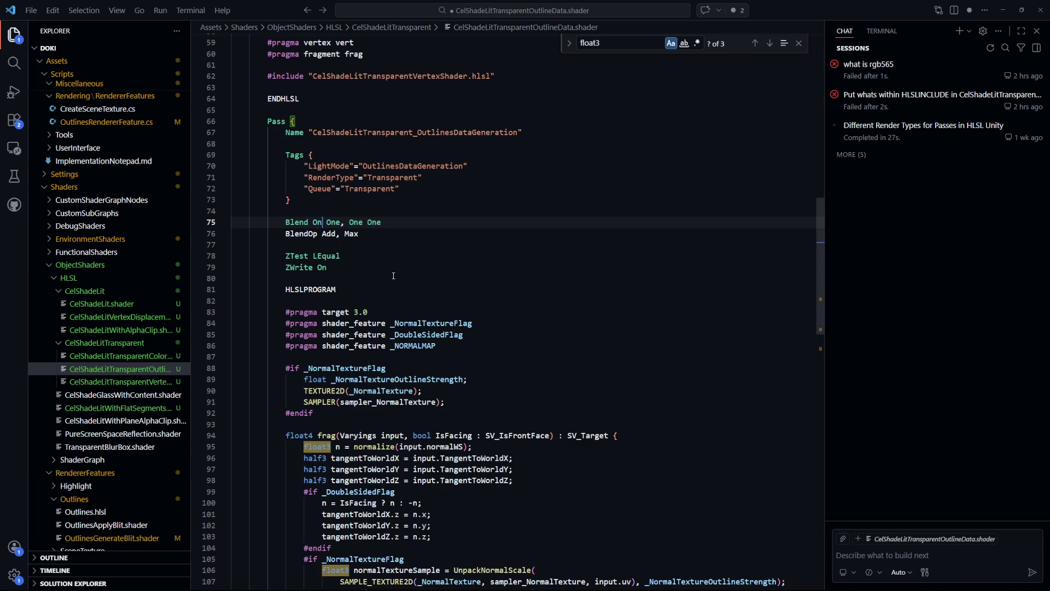
text(SrcColor)
key(ctrl+s)
click(364, 225)
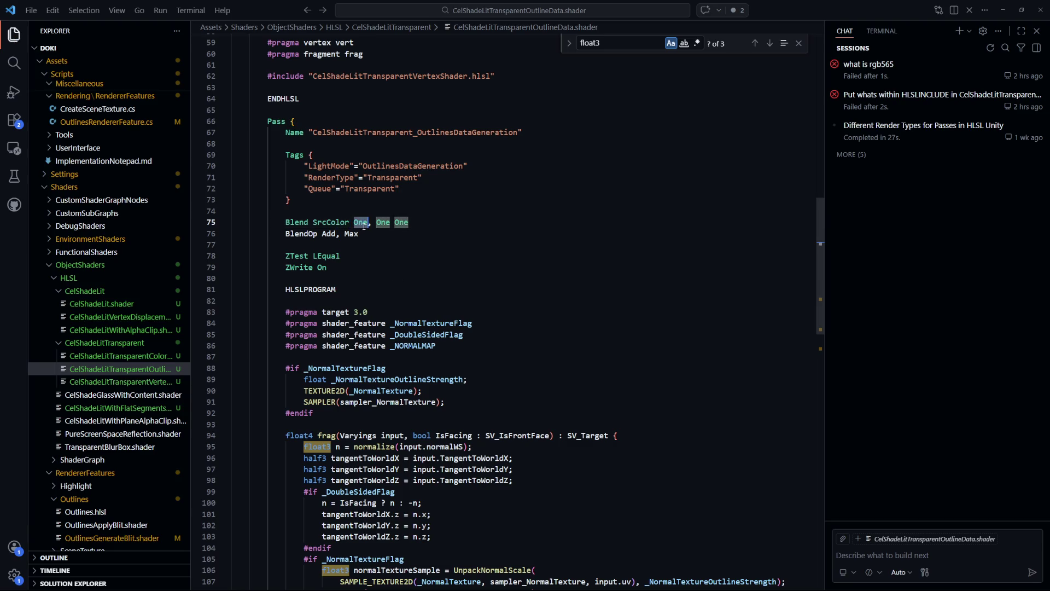
text(OneMinus)
key(ctrl+s)
click(421, 283)
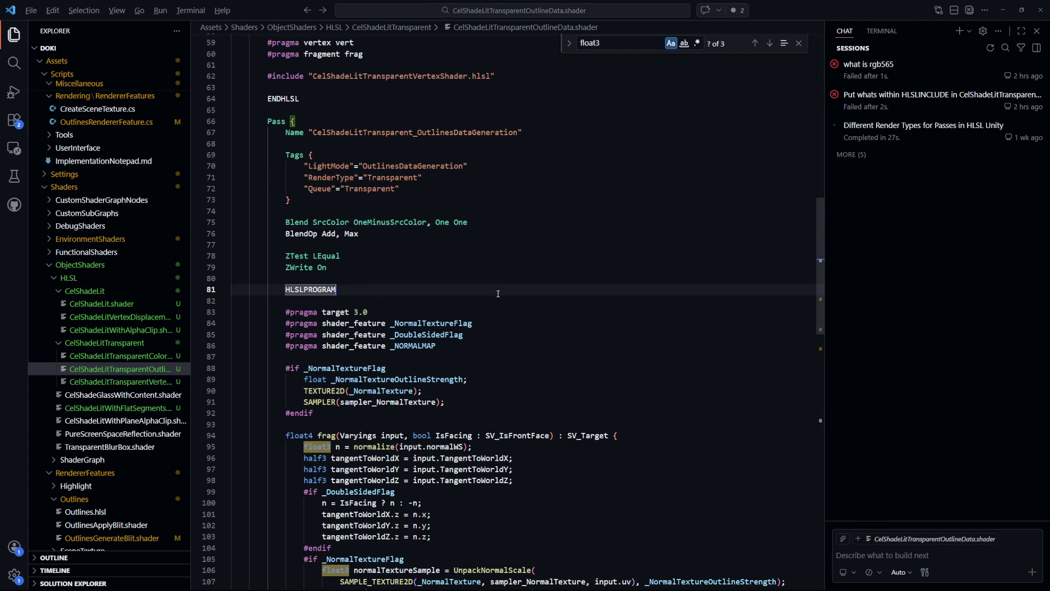
key(alt+Tab)
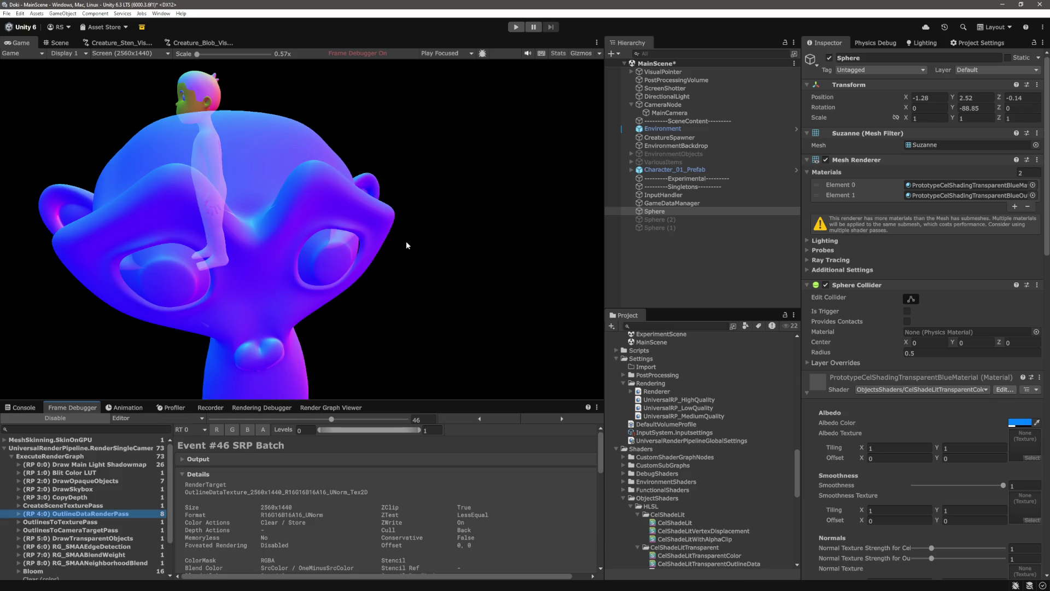
- With the Game view at 1x, enable the Frame Debugger and inspect CopyDepth and OutlineDataRenderPass
click(202, 53)
drag(202, 54, 213, 54)
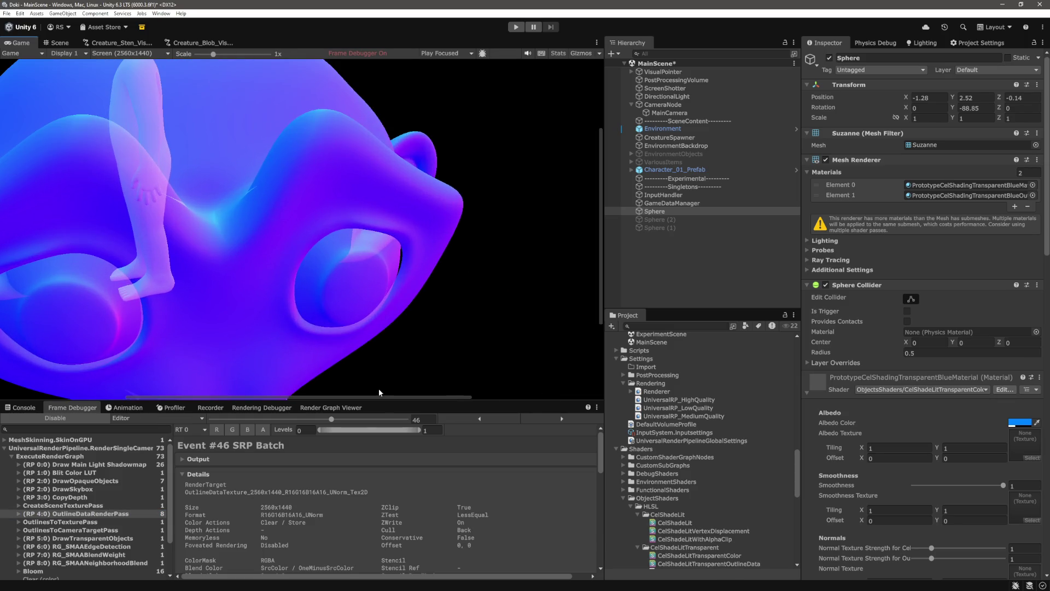
drag(351, 400, 320, 399)
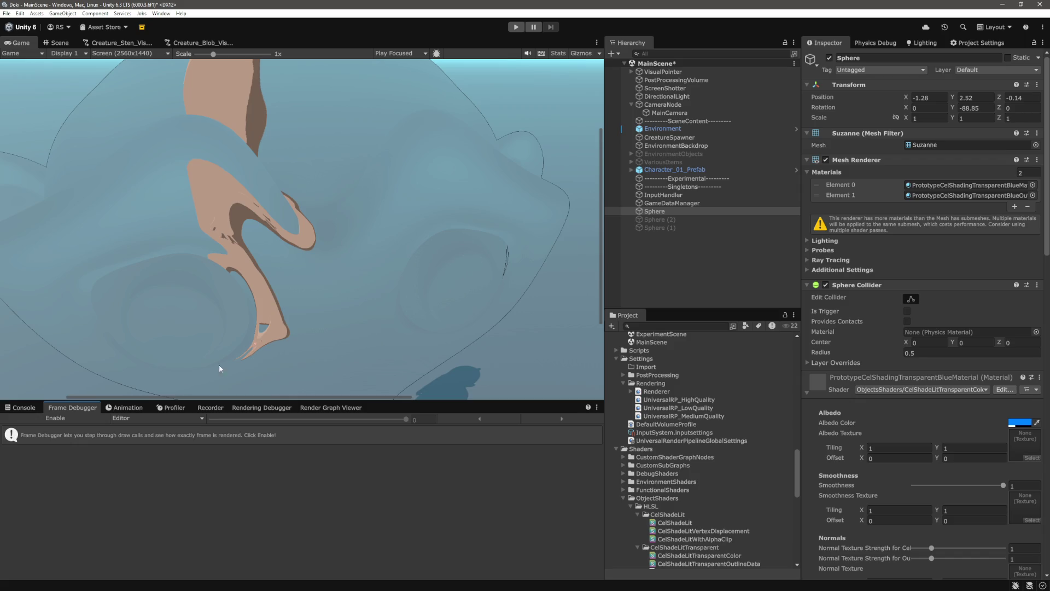
click(80, 416)
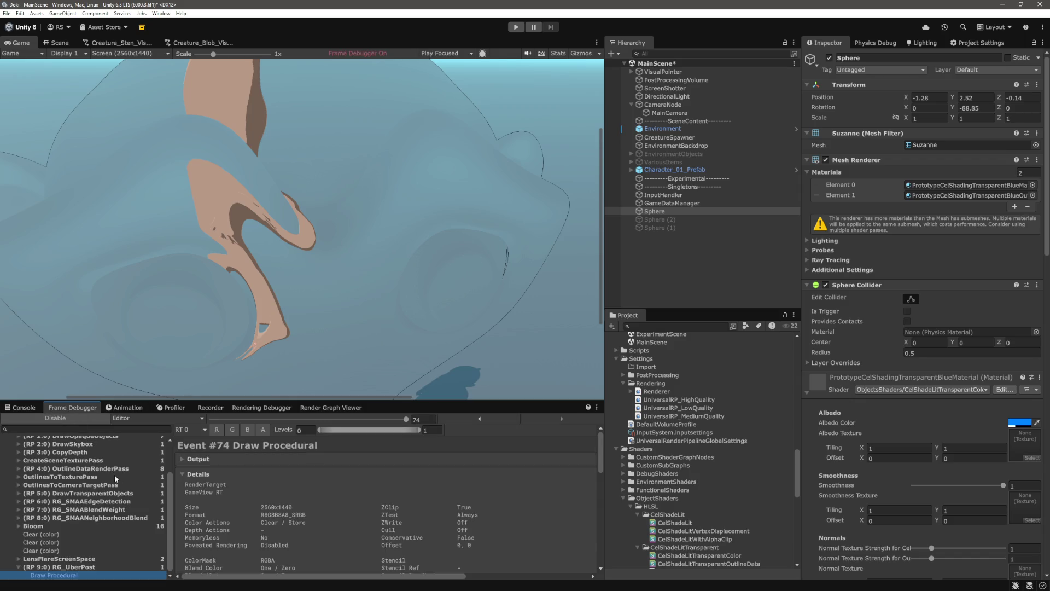
scroll(115, 478, up, 3)
click(92, 498)
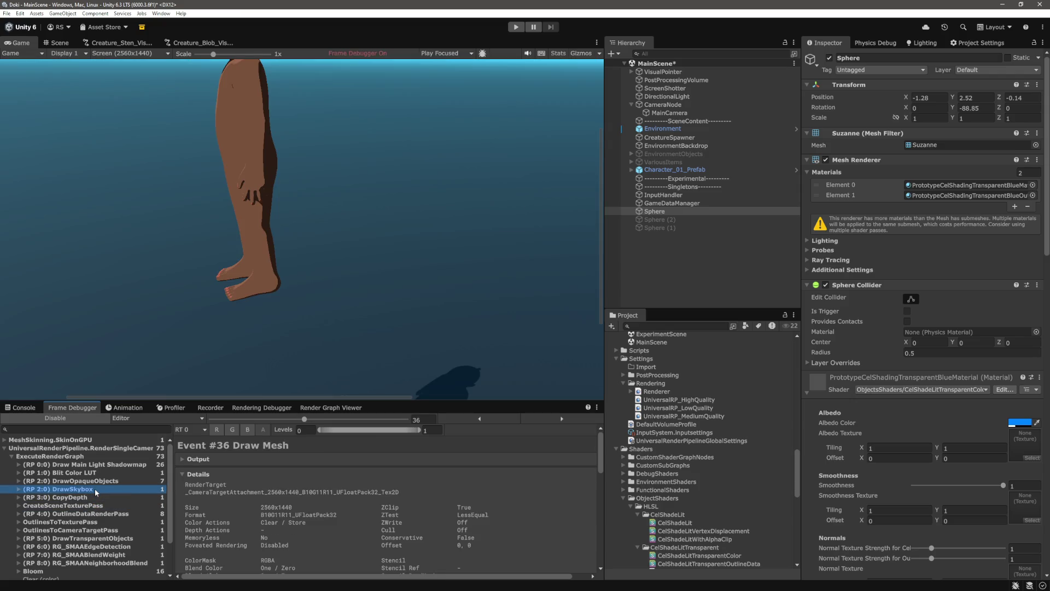
click(94, 513)
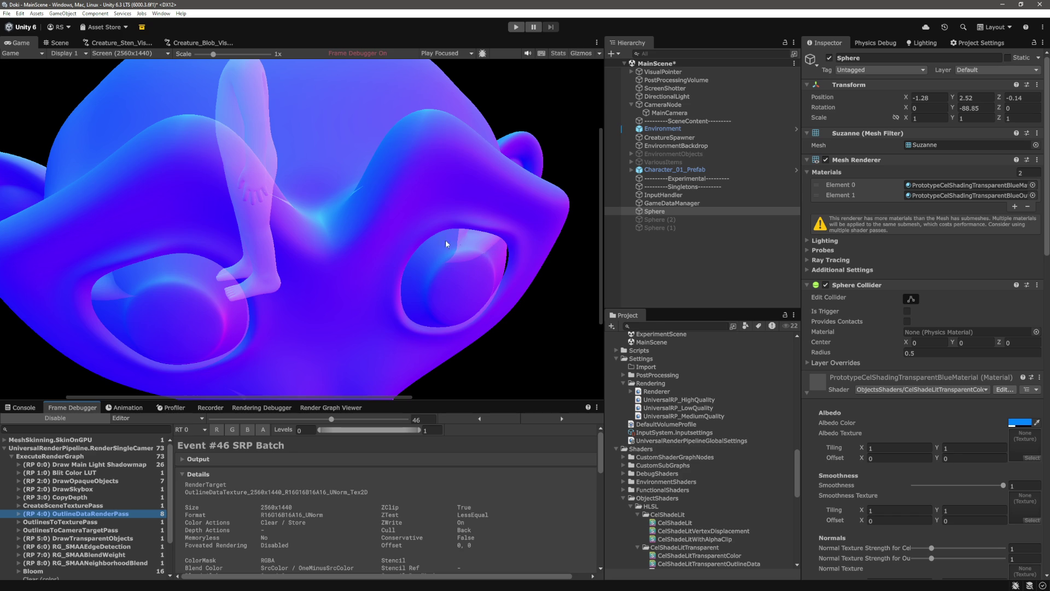
- Zoom the Game view to 2.4x on the outline data render, then show the Scene view
drag(213, 54, 241, 56)
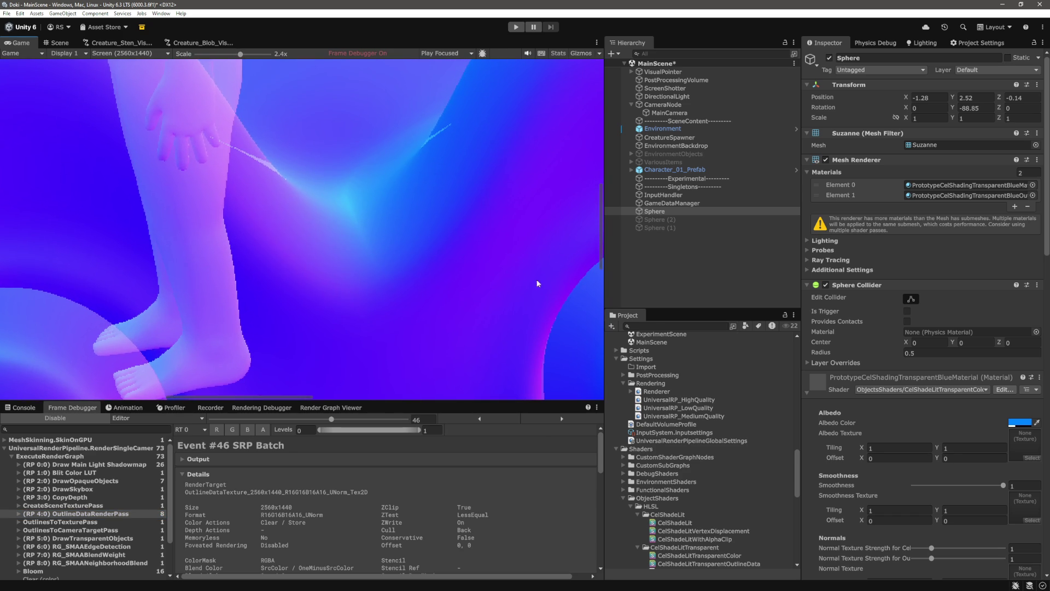
mouse_move(602, 261)
mouse_down()
mouse_move(608, 152)
mouse_move(601, 228)
mouse_up()
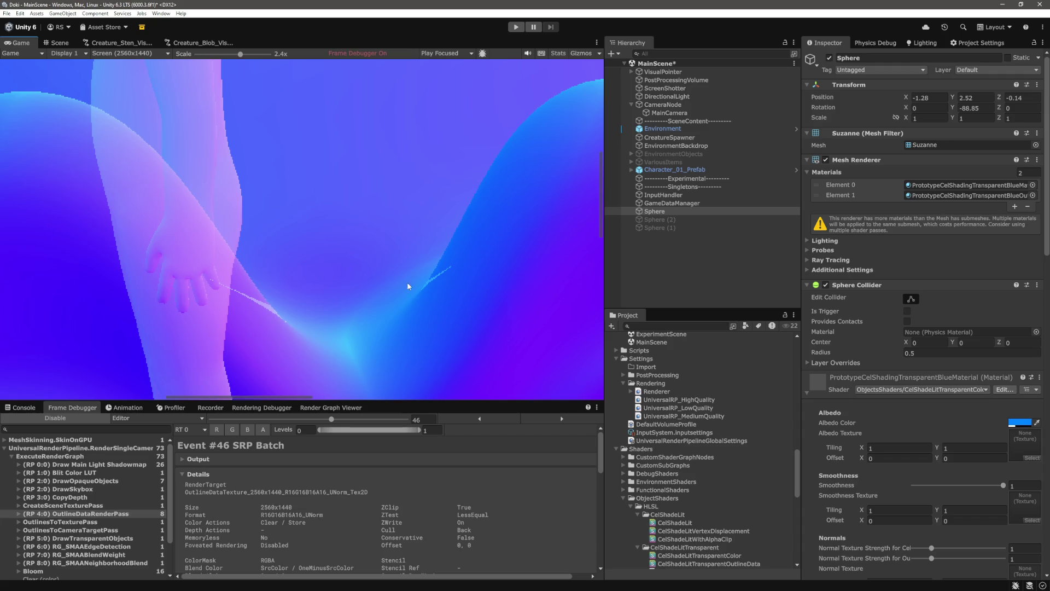
key(ctrl+1)
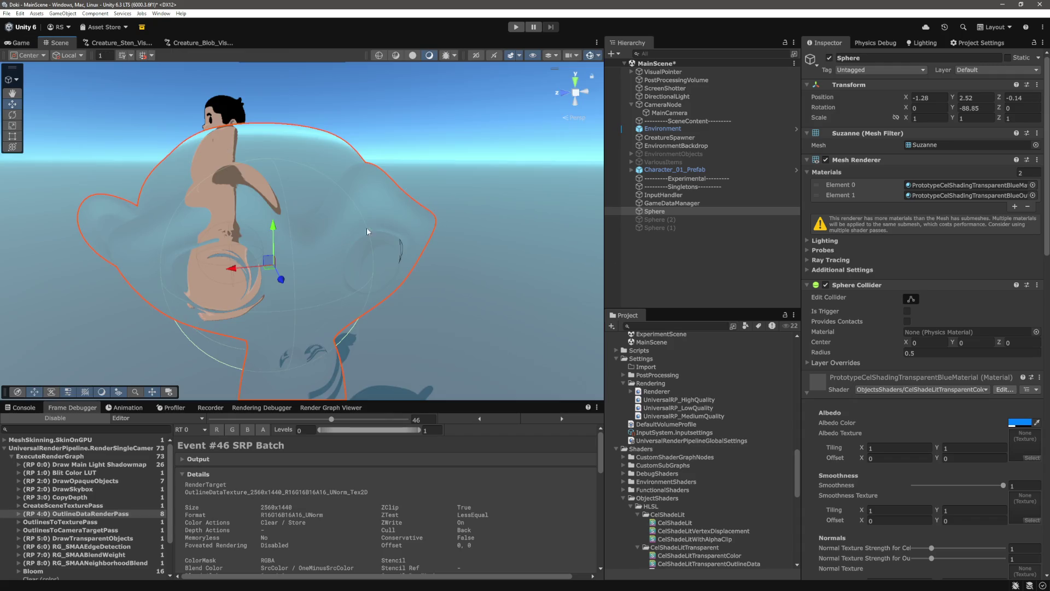
- Turn on the Selection Wire gizmo and orbit the Scene camera around Suzanne's wireframe
click(598, 55)
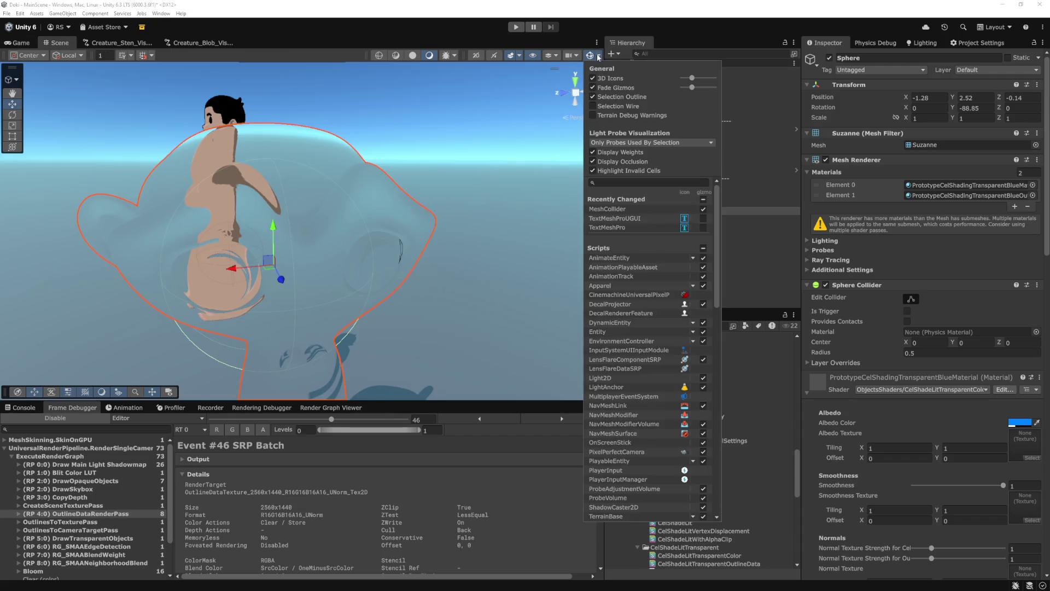
click(593, 106)
mouse_move(379, 171)
mouse_down()
mouse_move(418, 217)
mouse_move(437, 223)
mouse_move(323, 214)
mouse_up()
scroll(323, 213, up, 3)
scroll(323, 212, down, 10)
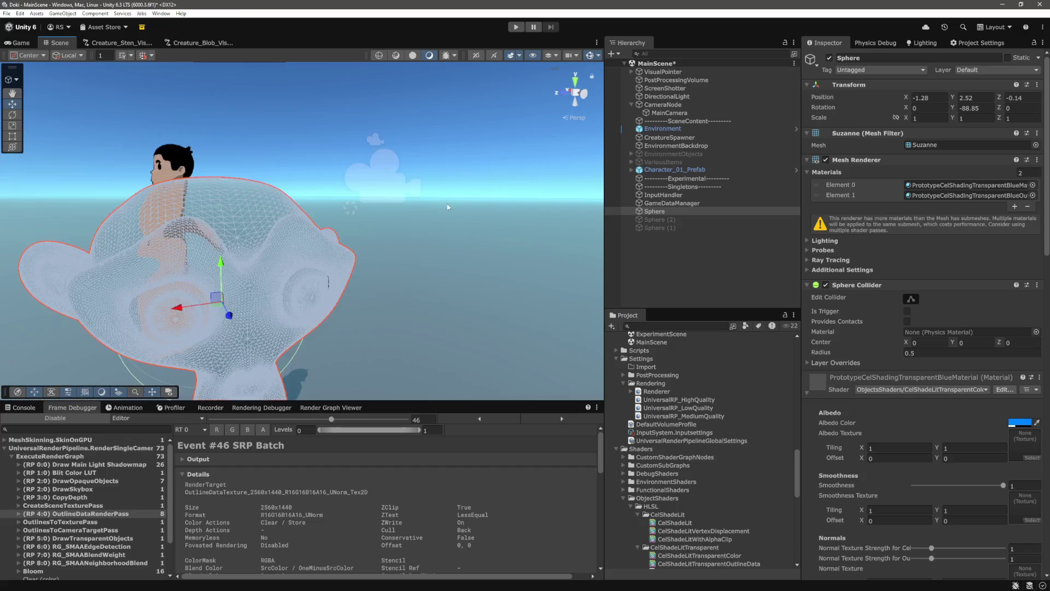
mouse_move(323, 212)
mouse_down()
mouse_move(312, 214)
mouse_move(528, 216)
mouse_move(446, 180)
mouse_move(363, 211)
mouse_up()
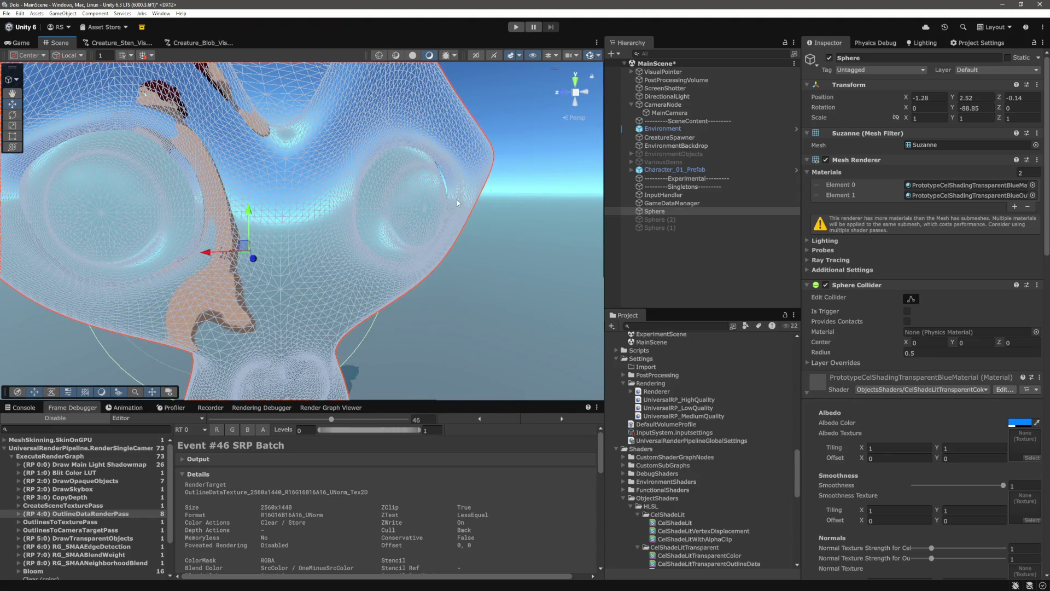
scroll(443, 179, up, 3)
scroll(443, 178, down, 3)
mouse_move(471, 189)
mouse_down()
mouse_move(403, 181)
mouse_move(483, 268)
mouse_up()
drag(381, 182, 90, 249)
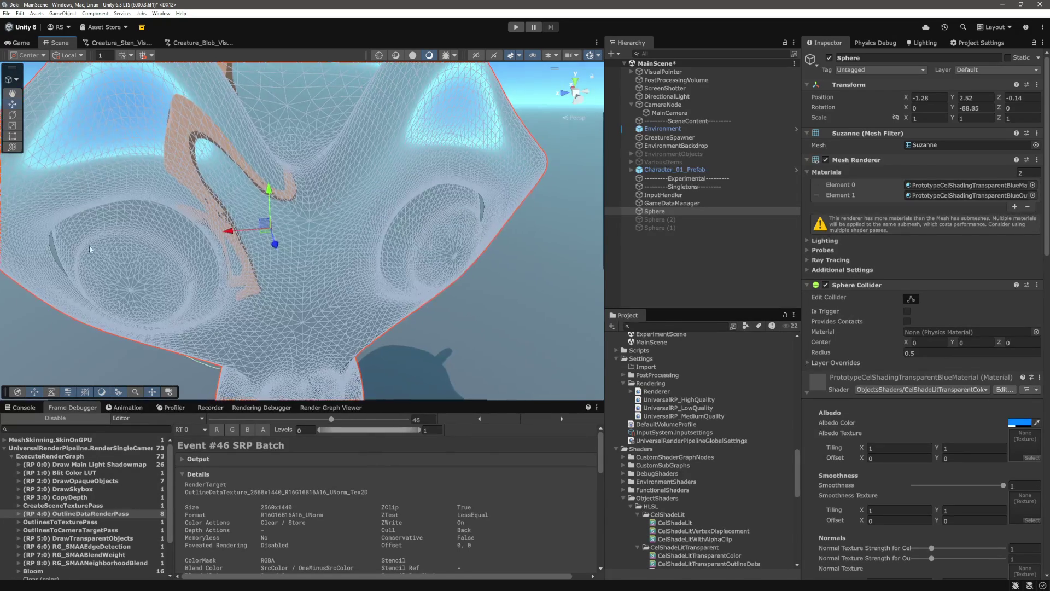
drag(422, 238, 397, 259)
scroll(493, 276, up, 5)
mouse_move(492, 276)
mouse_down()
mouse_move(265, 234)
mouse_move(499, 267)
mouse_move(328, 253)
mouse_move(434, 234)
mouse_move(470, 248)
mouse_move(498, 228)
mouse_up()
key(w)
scroll(491, 213, up, 5)
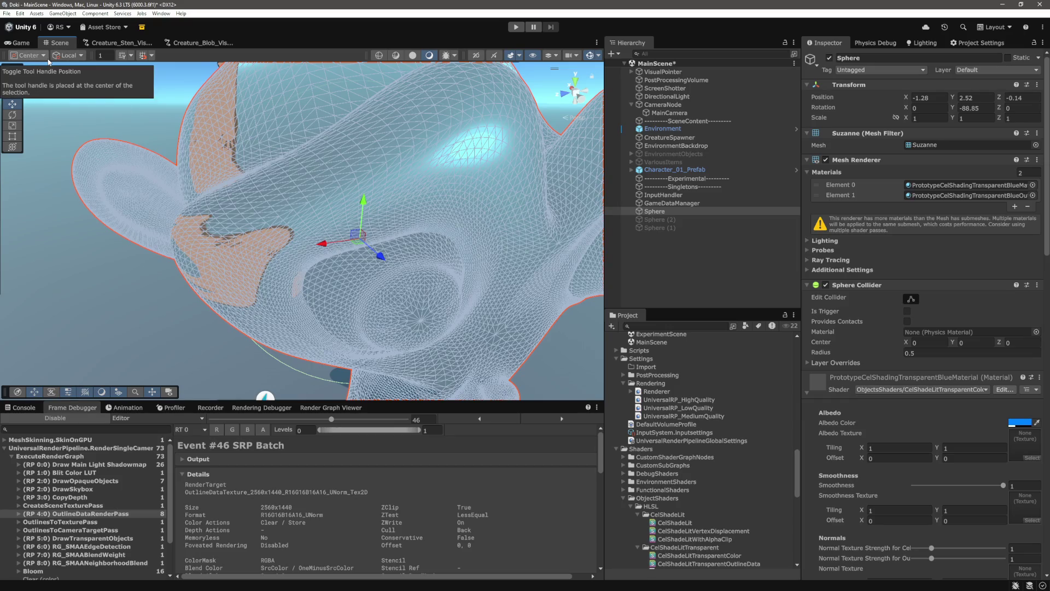
drag(349, 167, 339, 164)
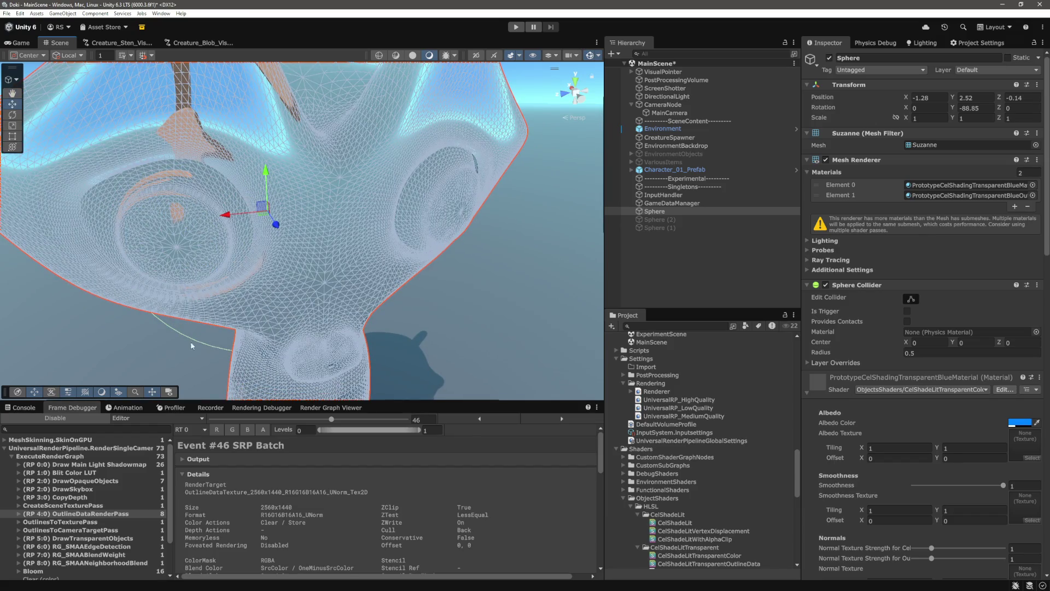
- Hide the selection wireframe, disable the Frame Debugger, and return to the Game view
click(598, 55)
click(593, 107)
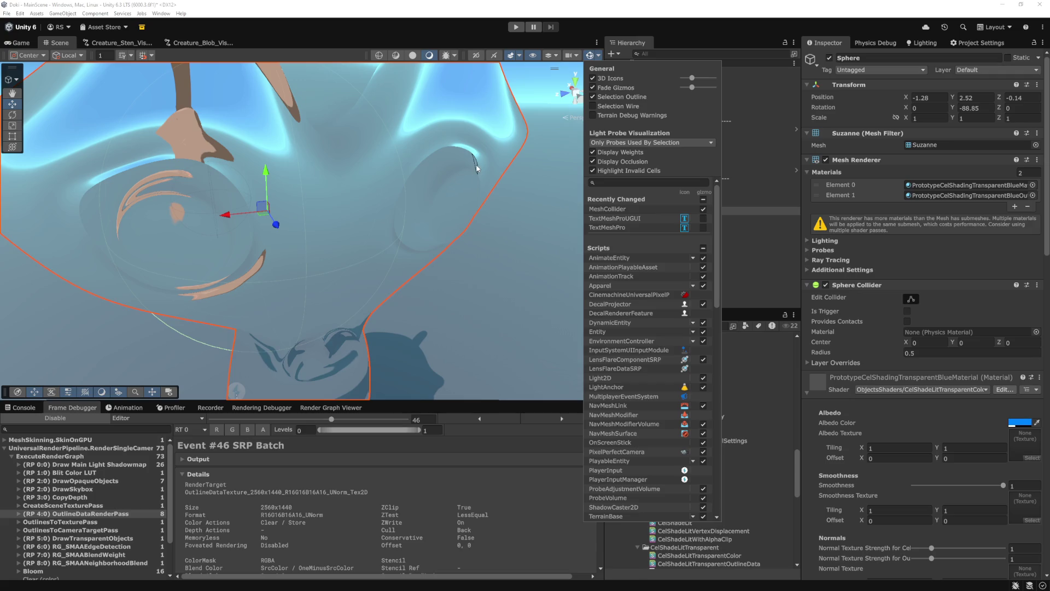
click(78, 417)
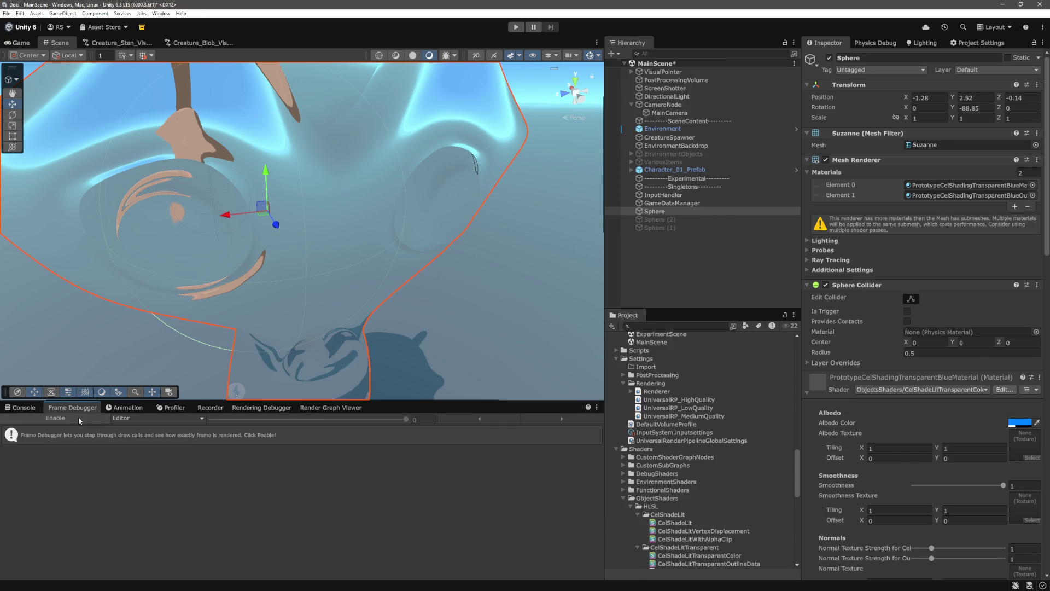
click(24, 44)
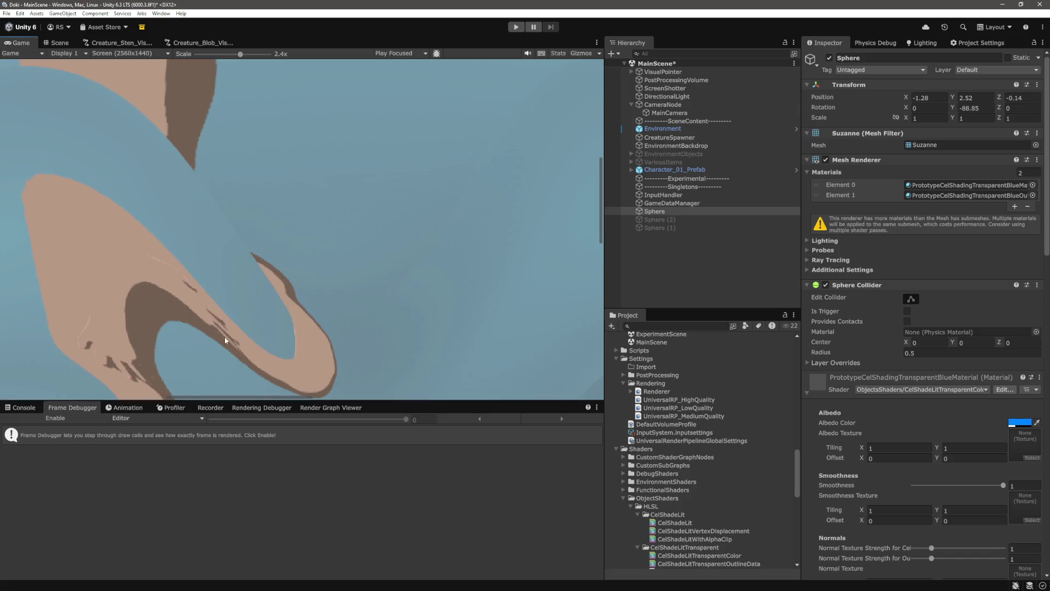
- Re-enable the Frame Debugger and view OutlineDataRenderPass zoomed out to the whole character
click(77, 419)
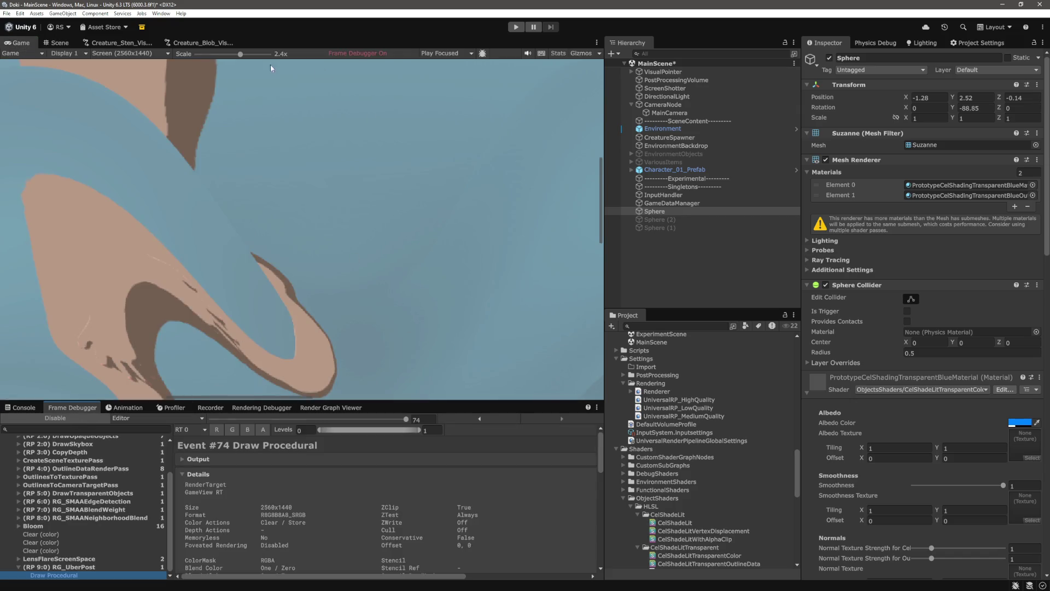
scroll(129, 304, down, 5)
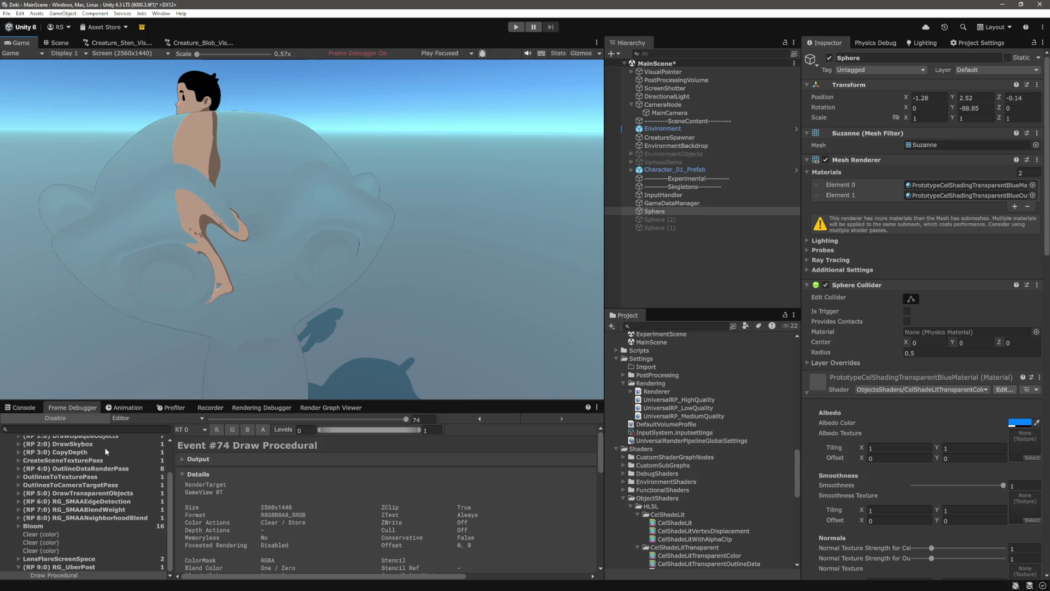
scroll(96, 490, up, 3)
click(88, 506)
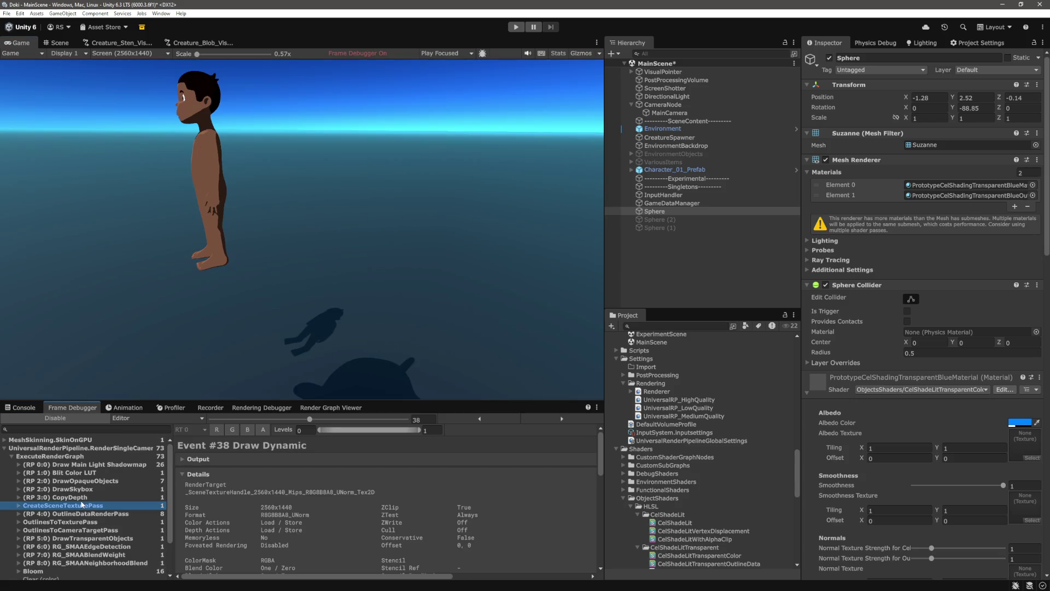
click(88, 514)
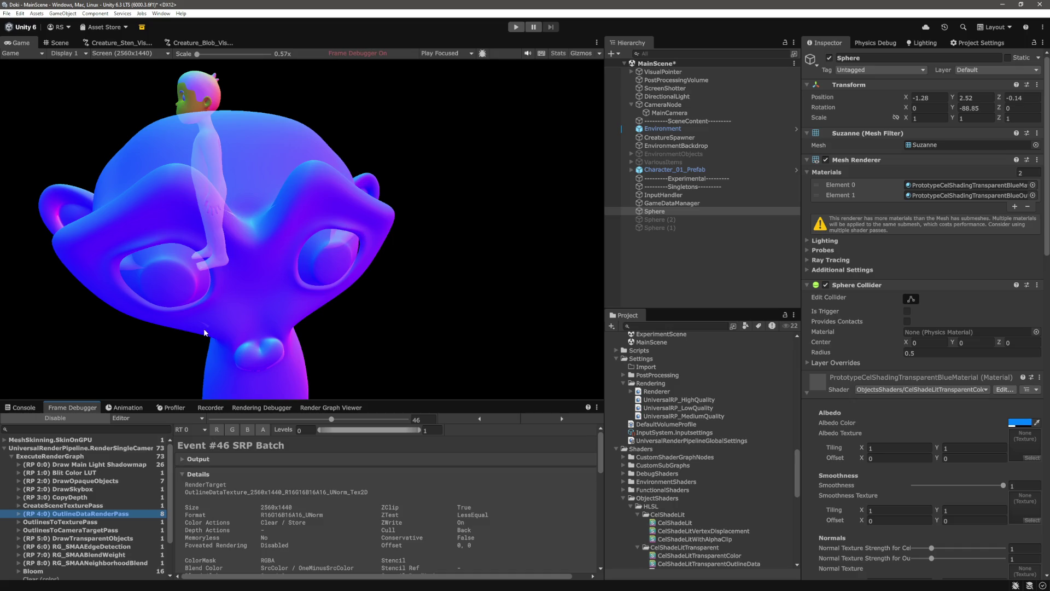
scroll(245, 65, up, 5)
mouse_move(599, 241)
mouse_down()
mouse_move(596, 303)
mouse_move(396, 390)
mouse_move(230, 318)
mouse_move(180, 282)
mouse_up()
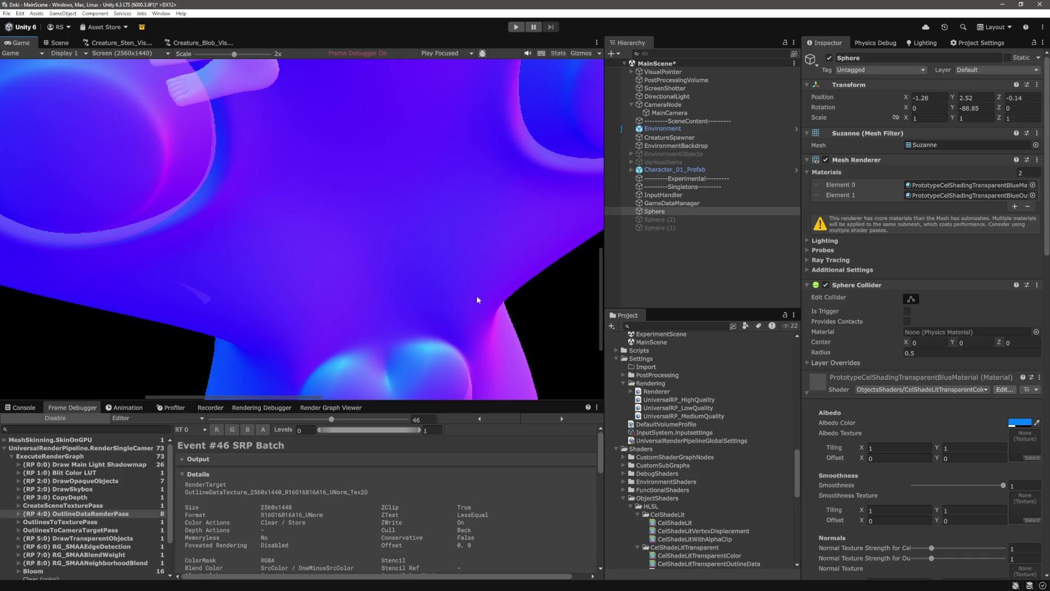
drag(599, 329, 596, 381)
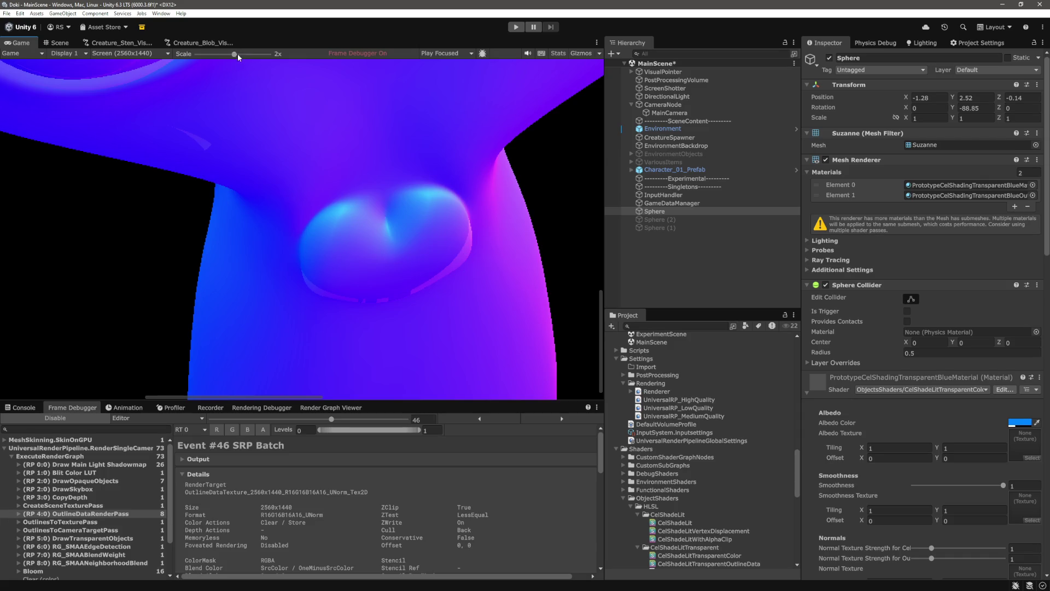
drag(238, 54, 93, 62)
- Compare the OutlinesToTexturePass render against OutlineDataRenderPass, zooming in on the mesh
click(90, 521)
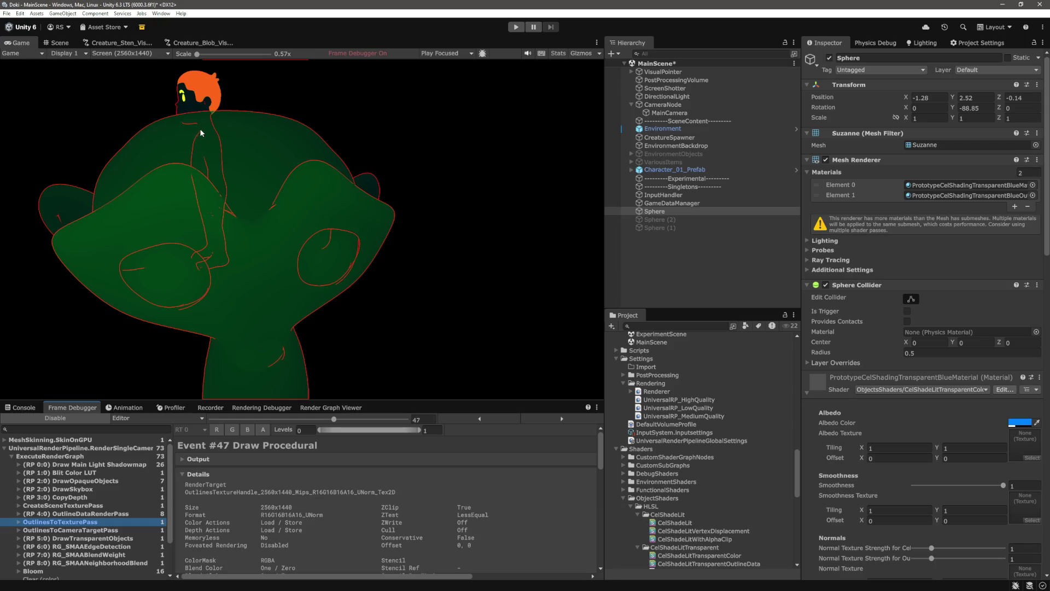
click(110, 515)
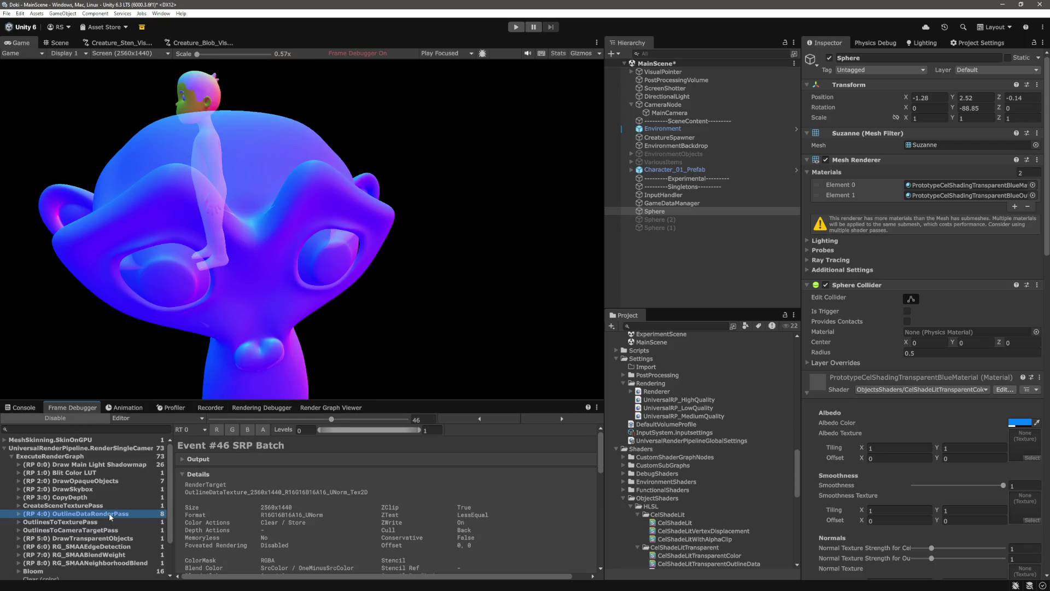
drag(197, 54, 229, 54)
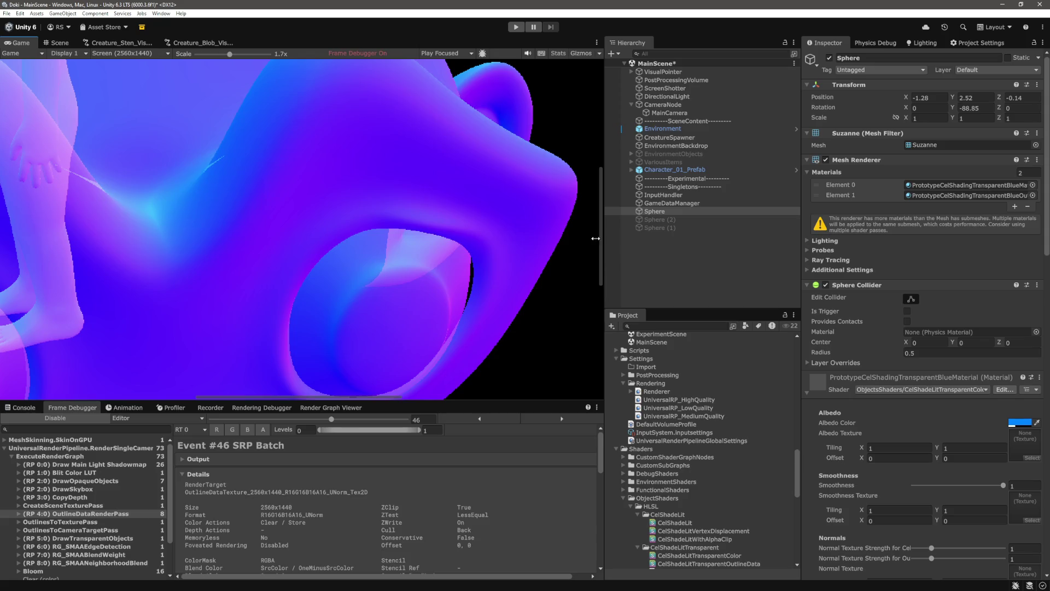
drag(600, 251, 601, 191)
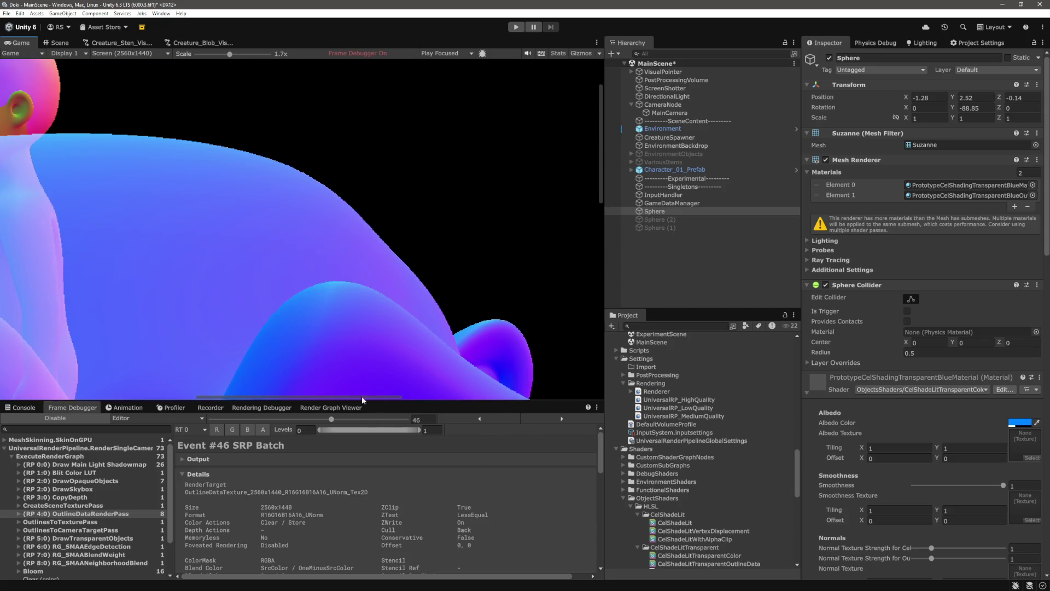
drag(362, 396, 289, 397)
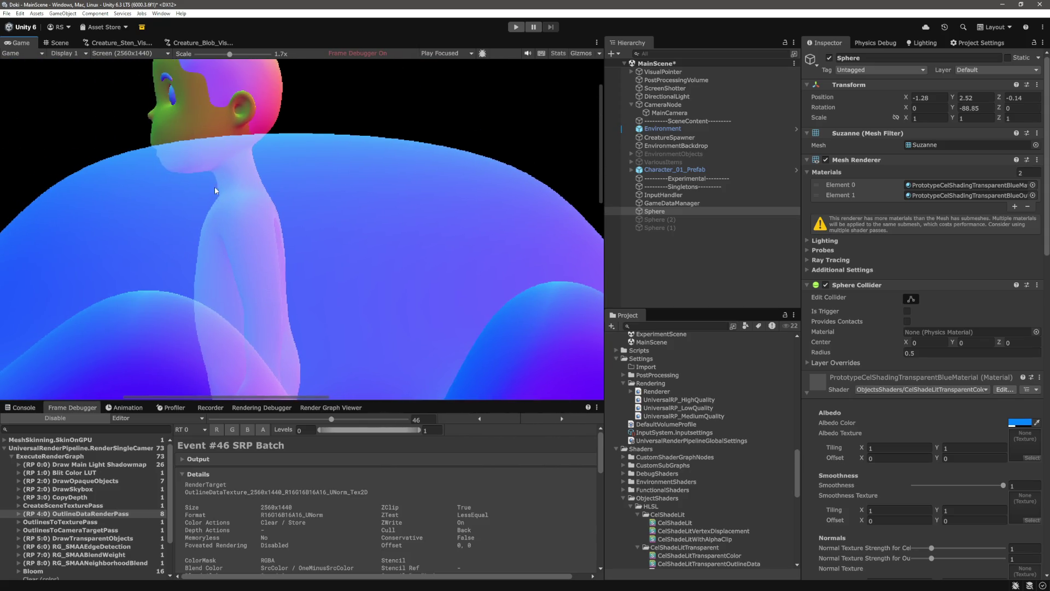
- Flip between the outline data and outline texture passes, ending on the red-outline texture render
click(100, 506)
click(100, 514)
click(97, 522)
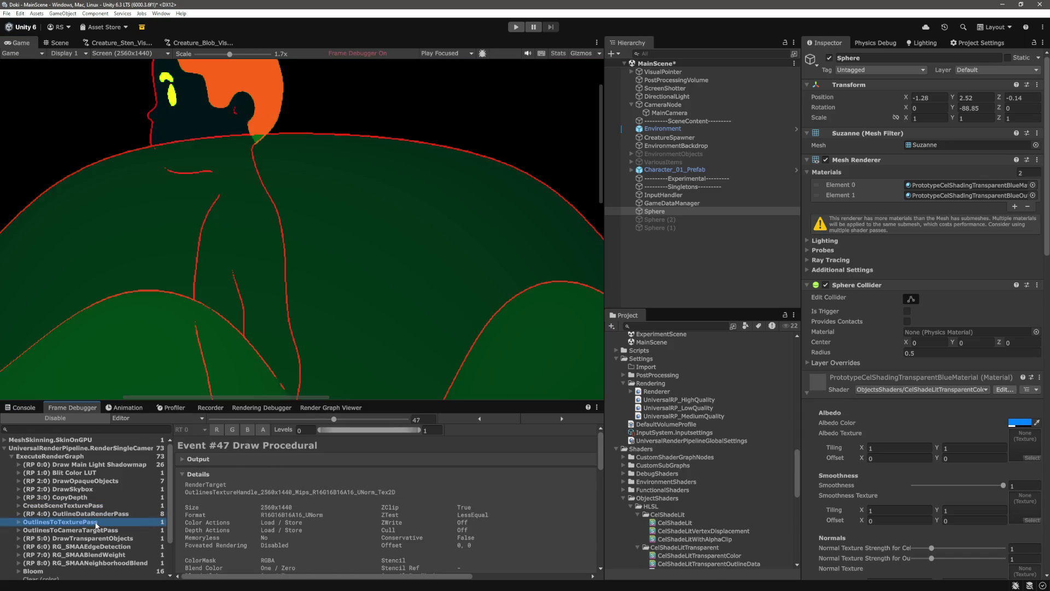
click(97, 515)
click(90, 523)
key(Up)
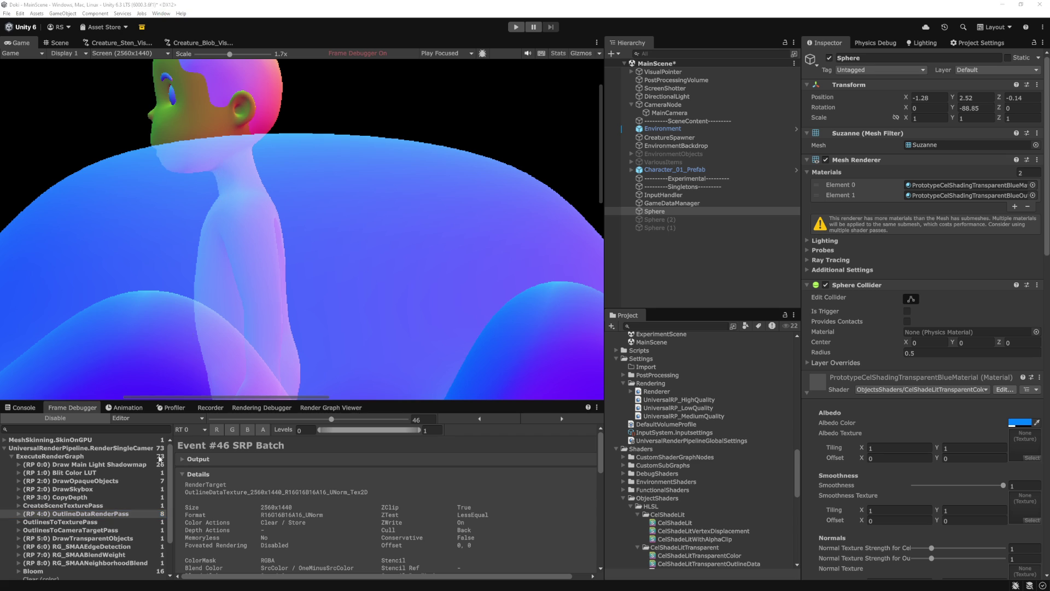
click(100, 522)
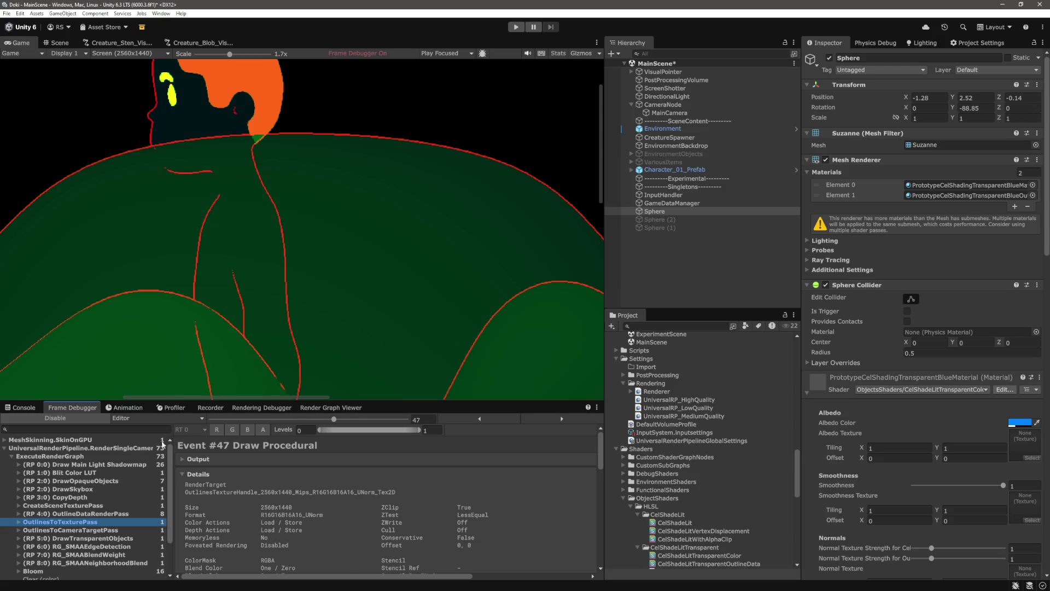
key(Up)
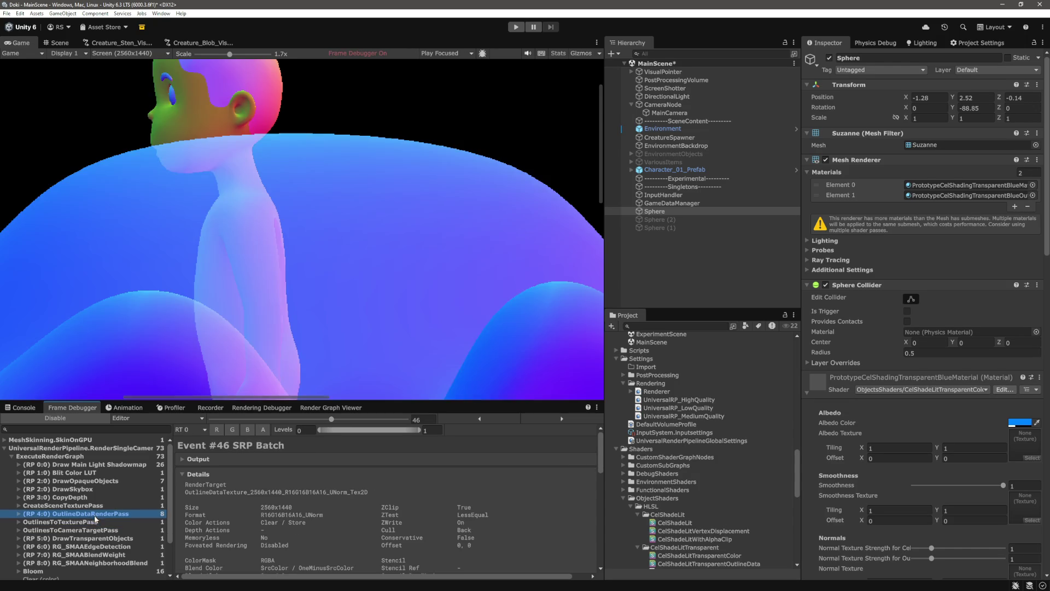
click(93, 523)
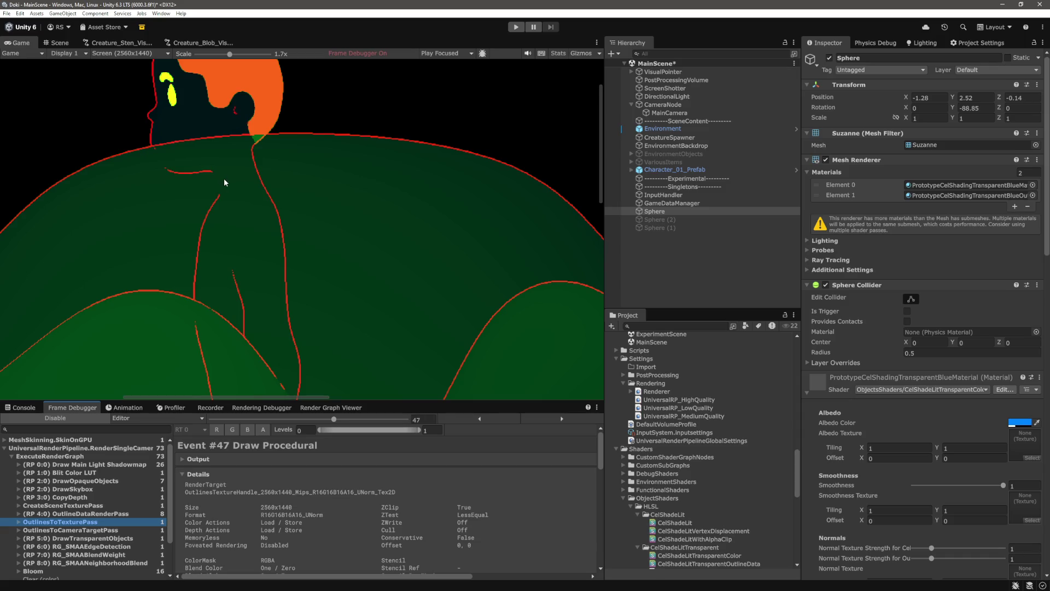
key(alt+Tab)
- Replace input.color.r with 0.5 as the segment ID on line 119 of the outline data shader
scroll(458, 368, down, 10)
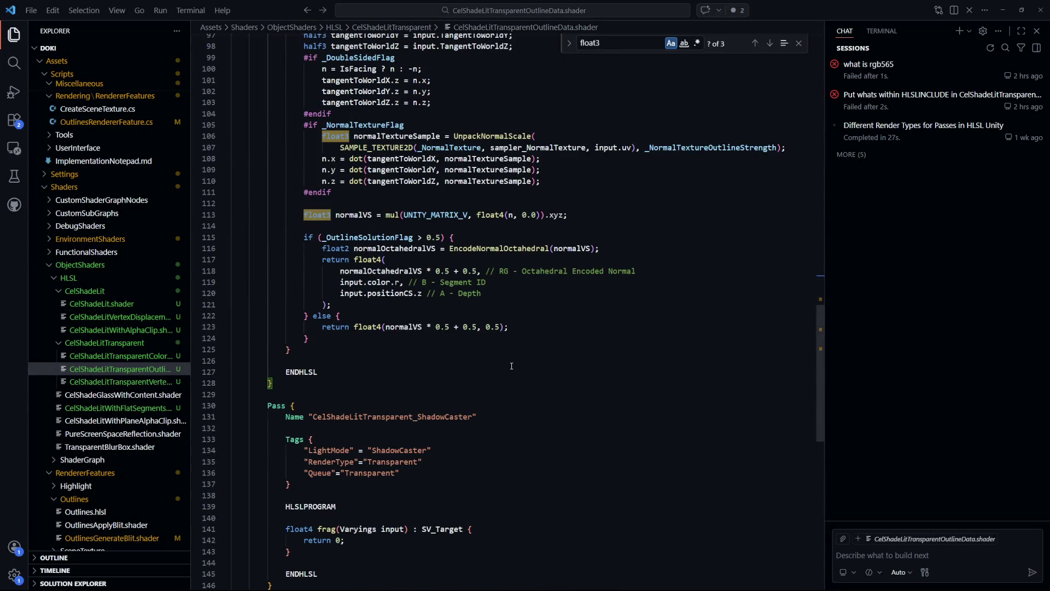
scroll(512, 366, up, 1)
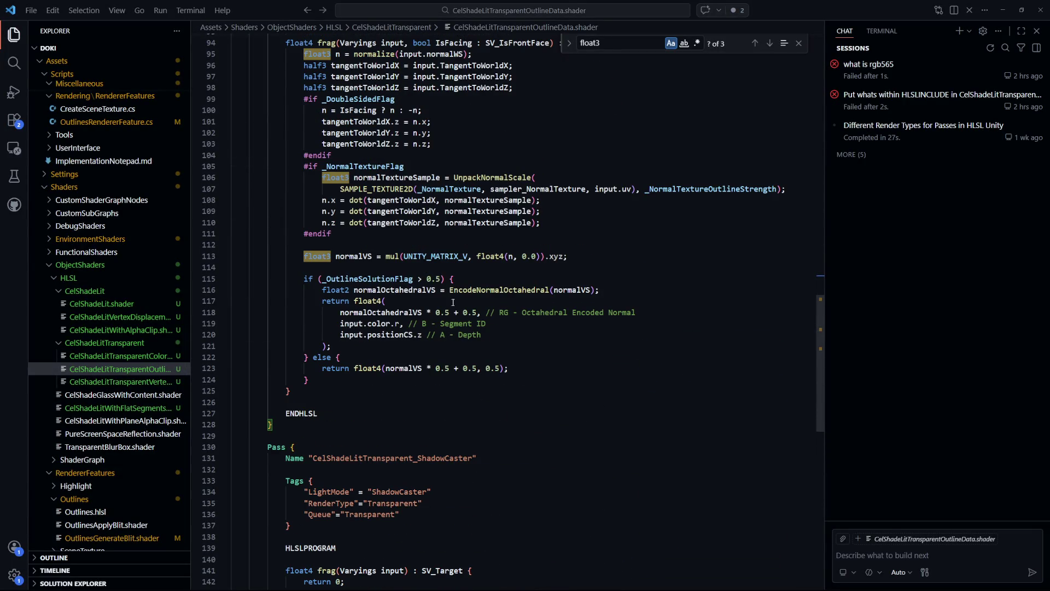
click(401, 324)
text(,)
key(Down)
key(Down)
key(Down)
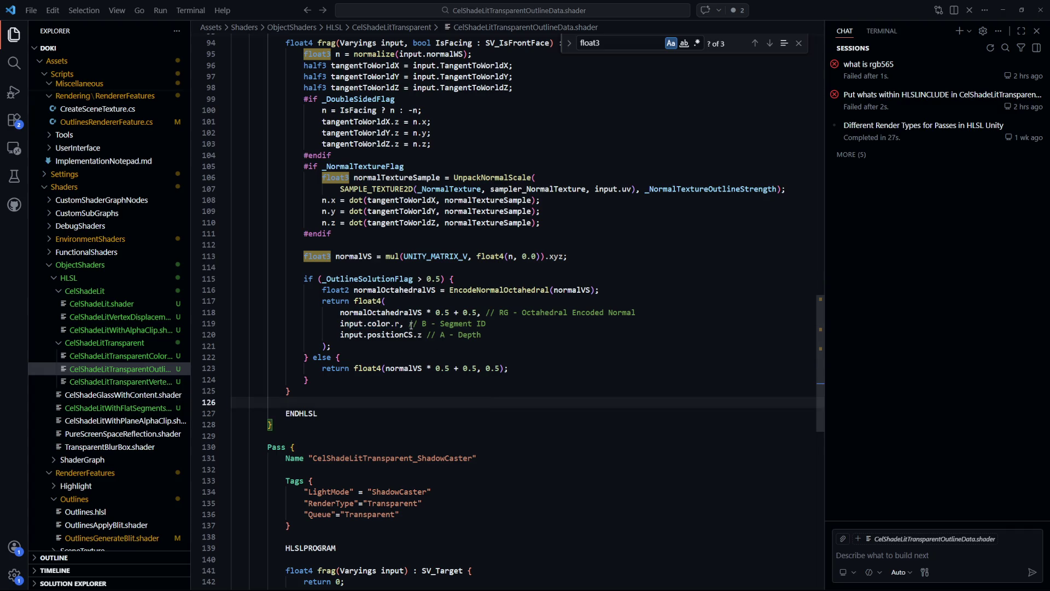
click(399, 324)
drag(399, 324, 340, 324)
text(0.5)
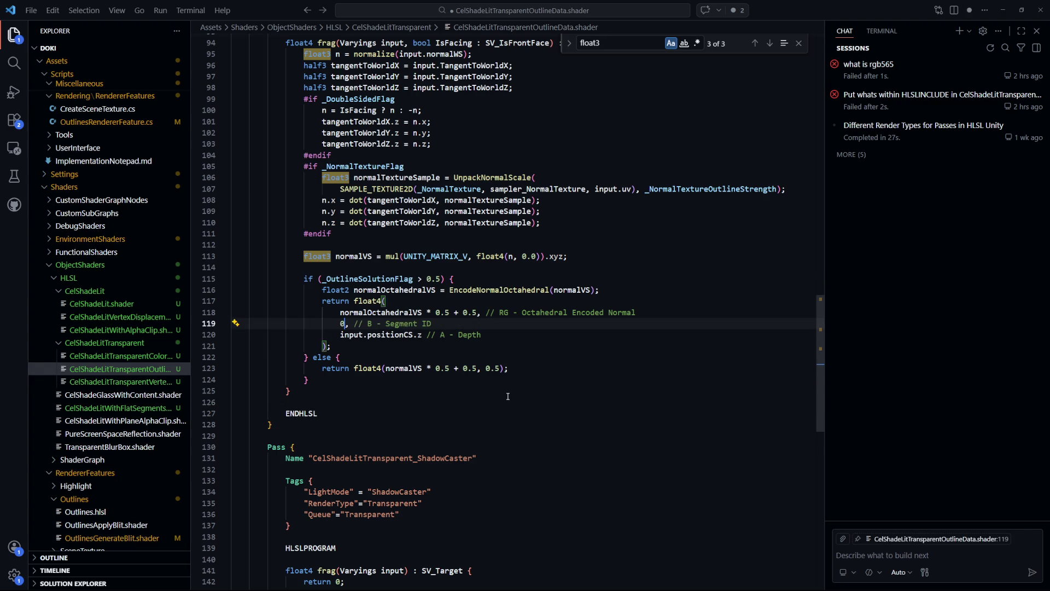
key(alt+Tab)
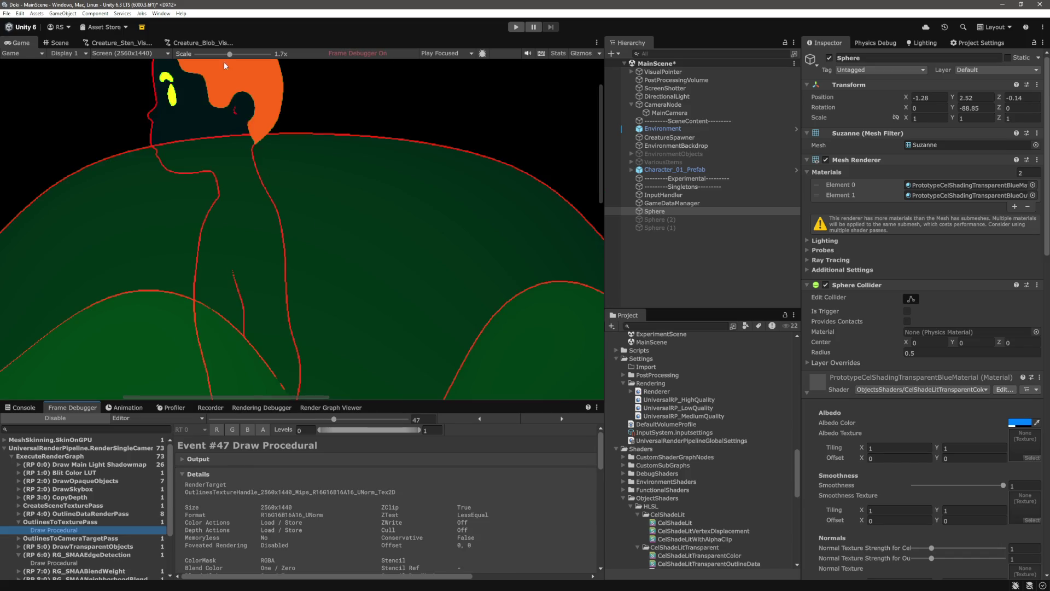
- Disable and re-enable the Frame Debugger, then view OutlineDataRenderPass followed by OutlinesToTexturePass
drag(229, 54, 197, 55)
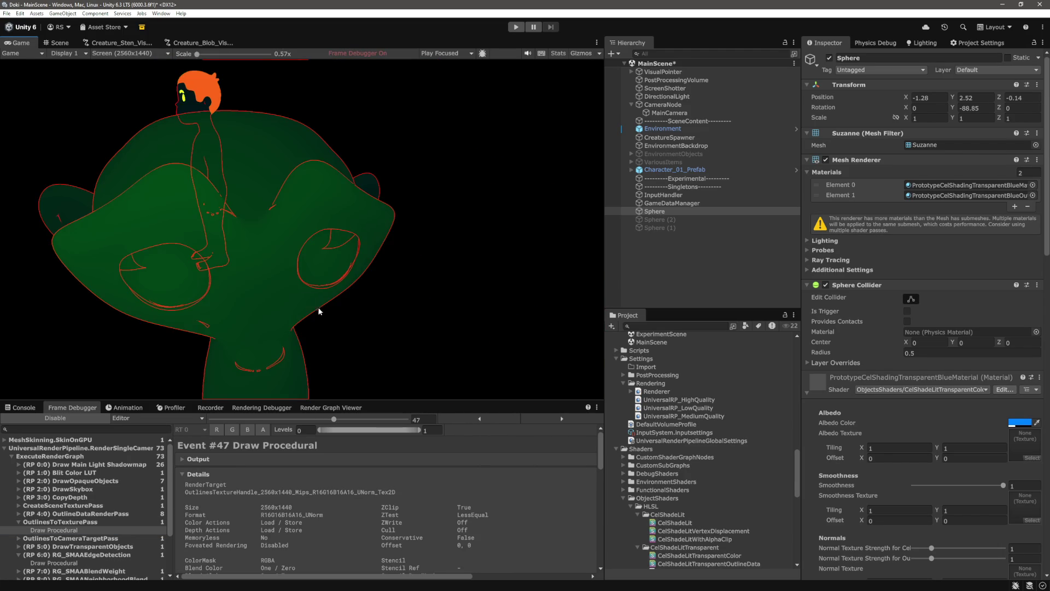
click(74, 417)
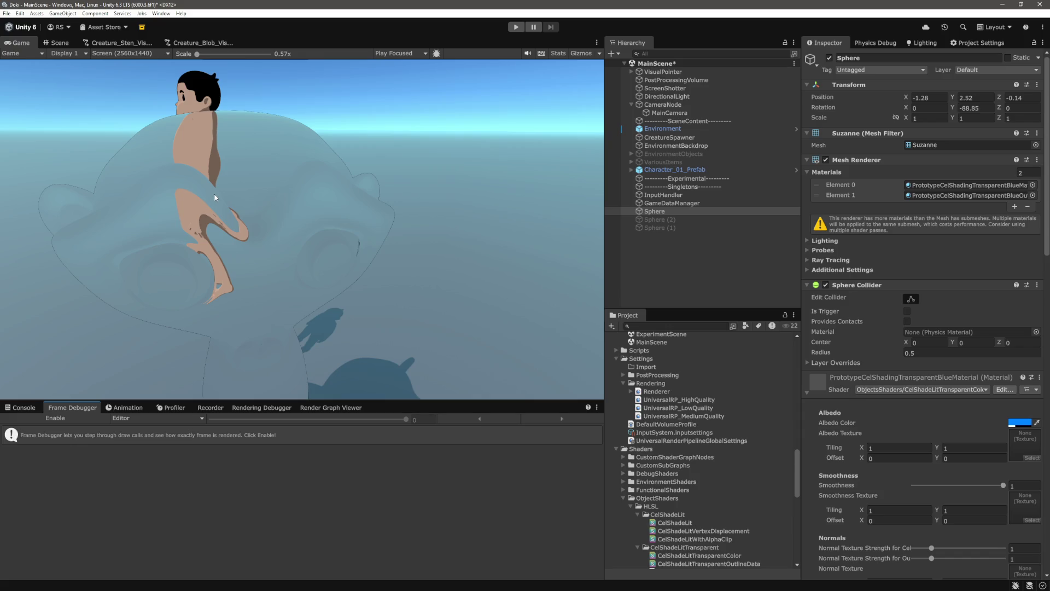
click(80, 421)
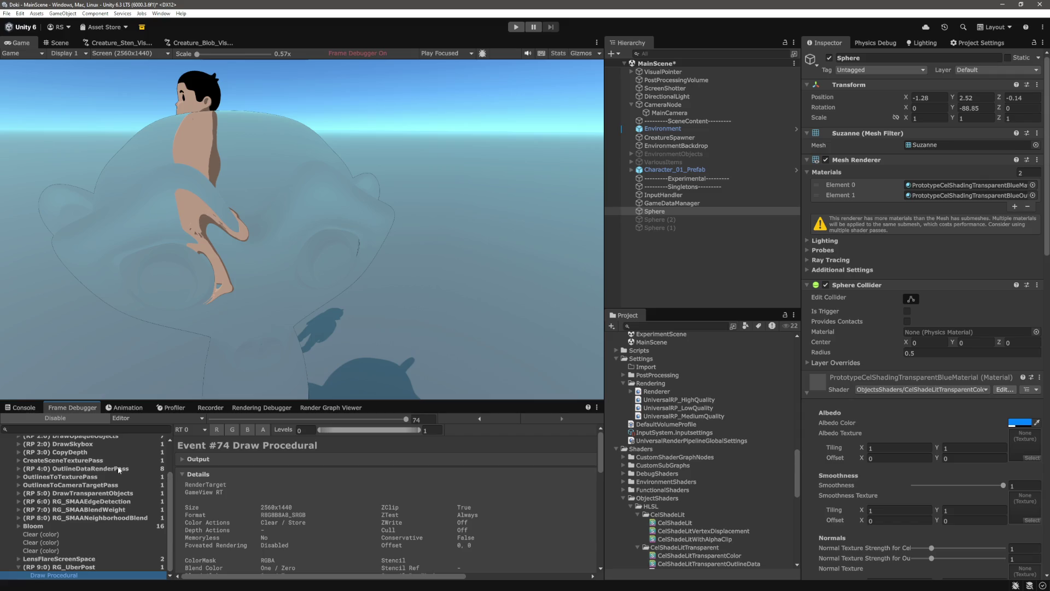
scroll(115, 520, up, 3)
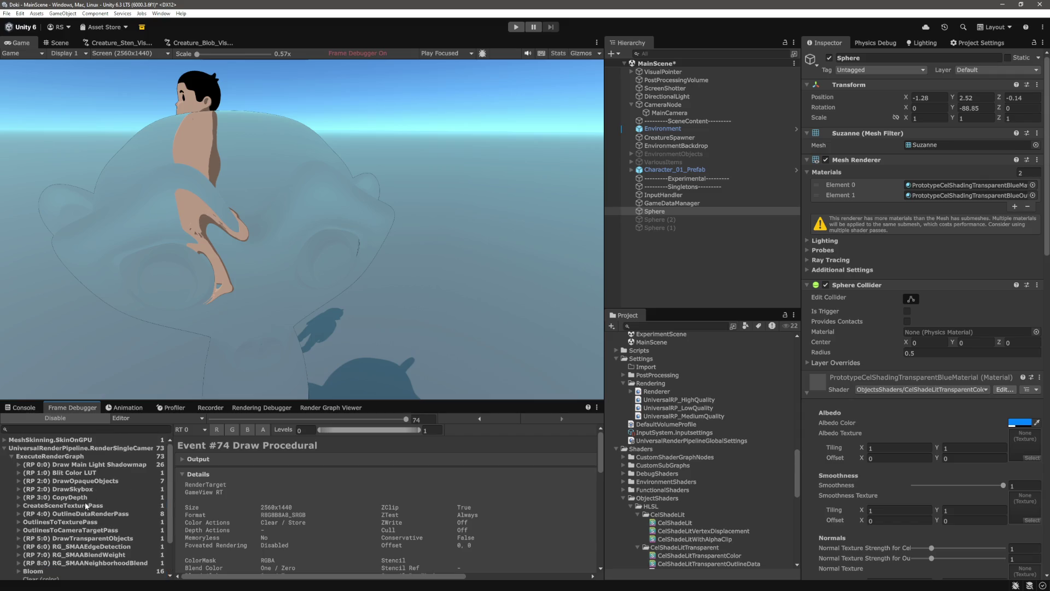
click(82, 506)
click(85, 514)
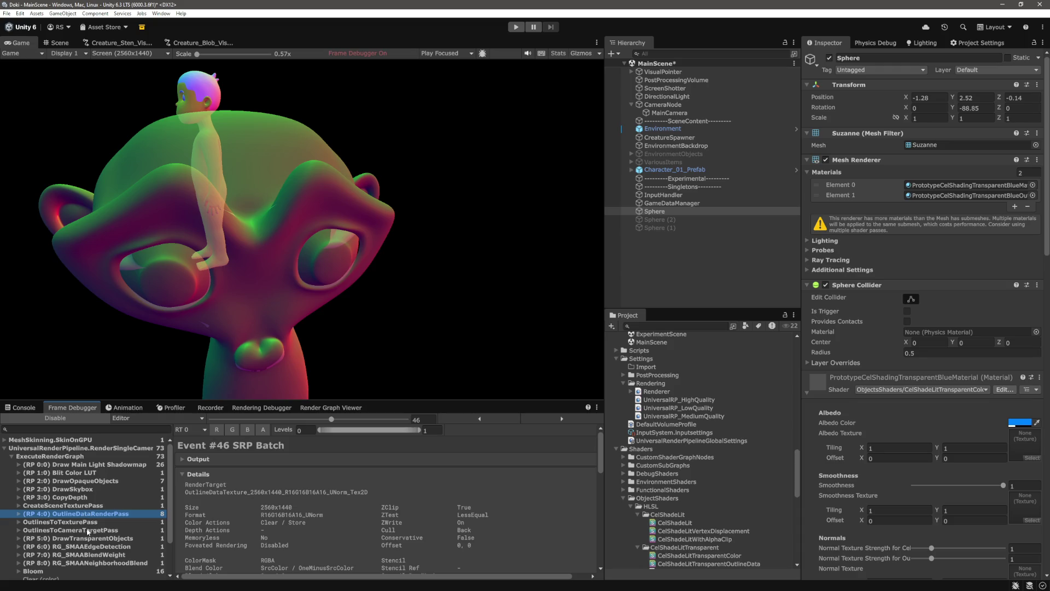
click(89, 523)
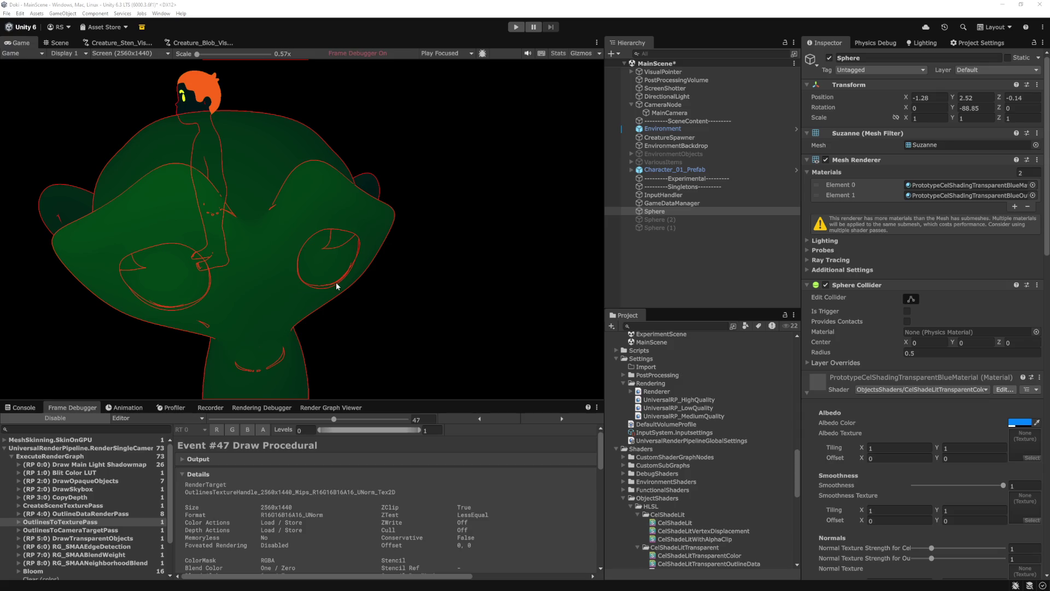
- Bring Unity back into focus on the OutlinesToTexturePass event #47
click(354, 302)
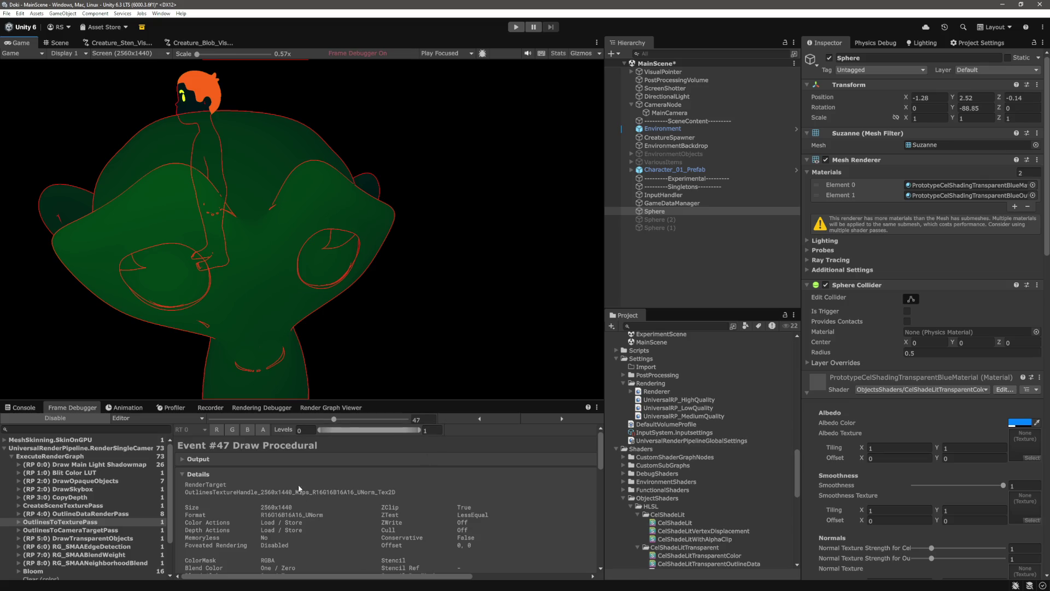
- Scroll the Frame Debugger details down to the outline texture pass's Blend and Stencil rows
scroll(510, 509, down, 2)
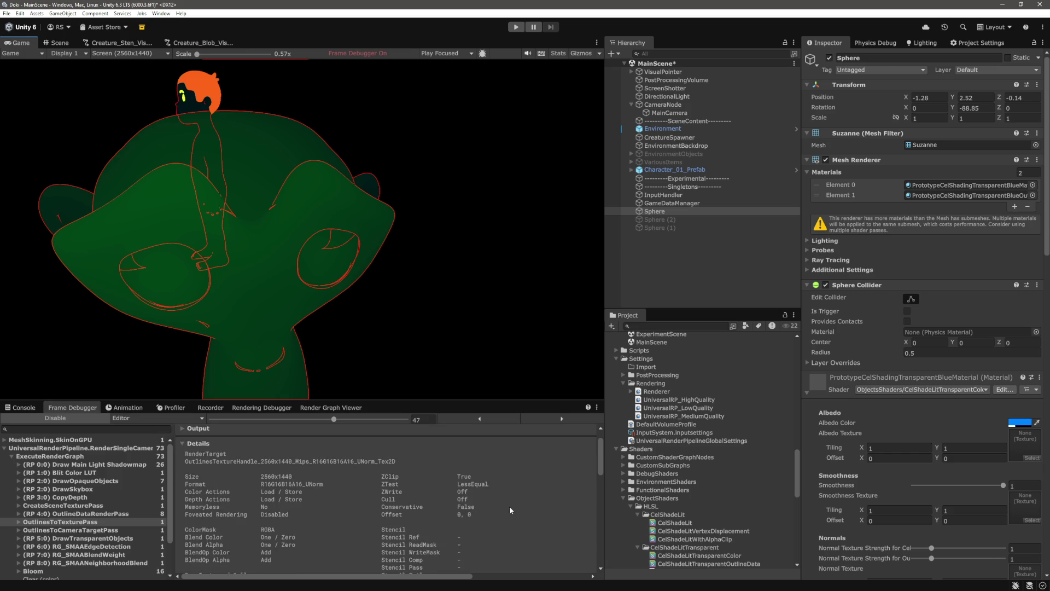
scroll(510, 506, down, 2)
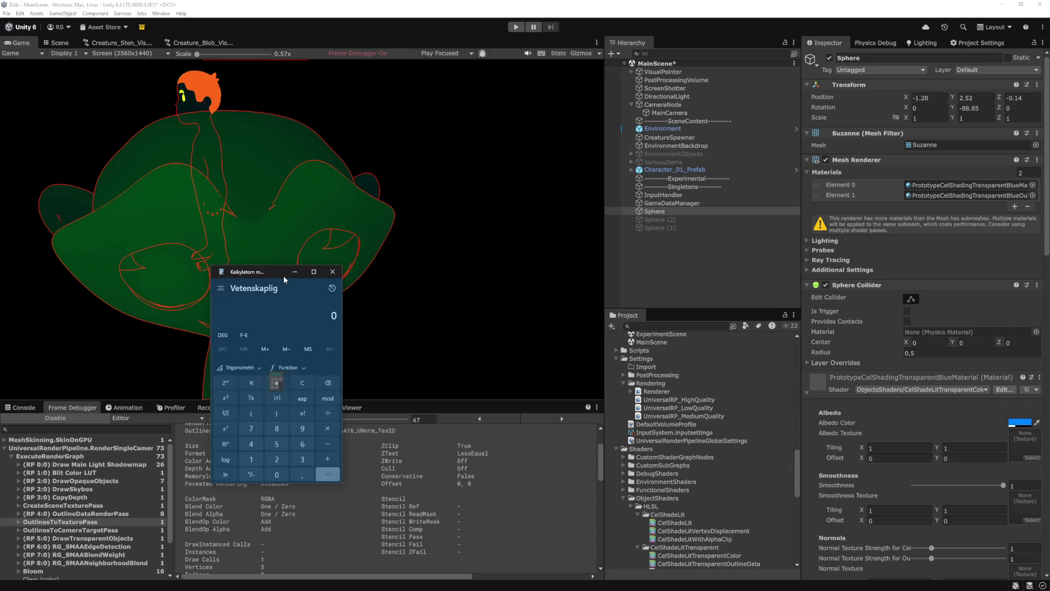
- Calculate 64 × 2560 × 1440 ÷ 1000 ÷ 8 in Calculator, giving 29 491,2
drag(283, 275, 657, 252)
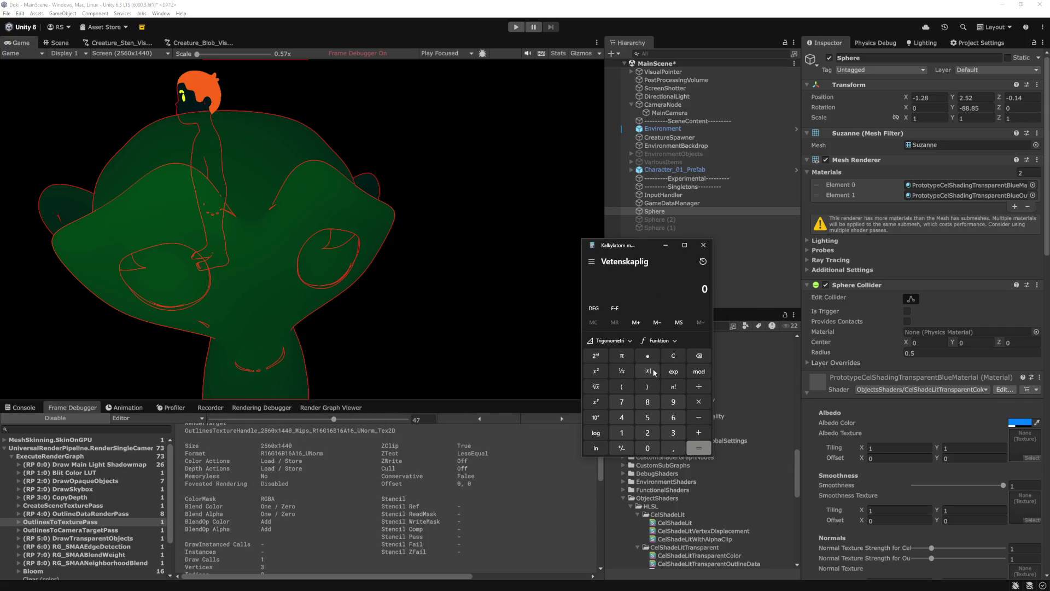
text(64*)
text(2560)
text(*)
text(1440)
key(Return)
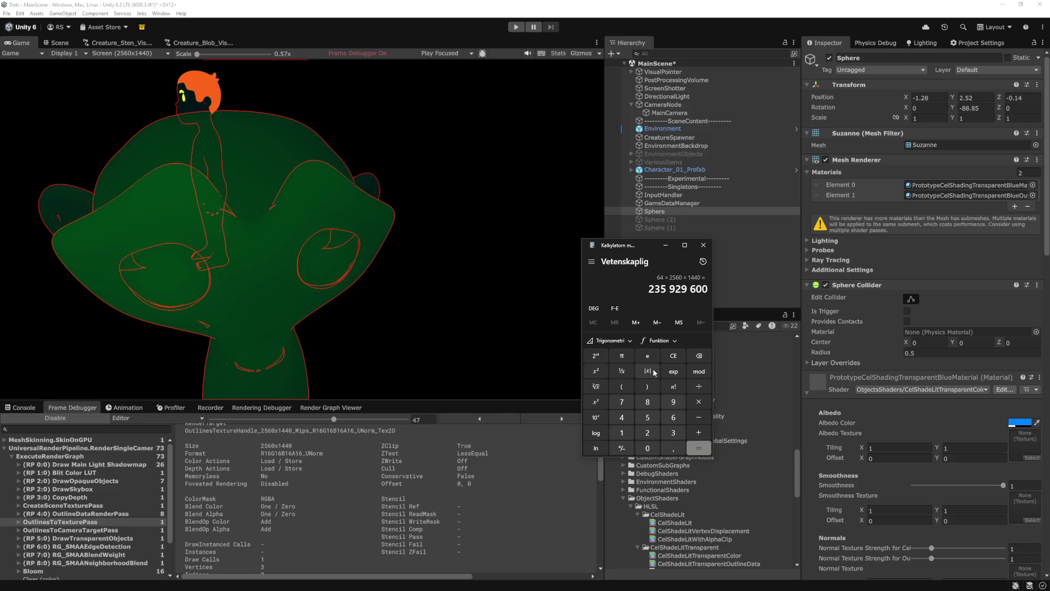
text(/)
text(1000)
key(Return)
key(slash)
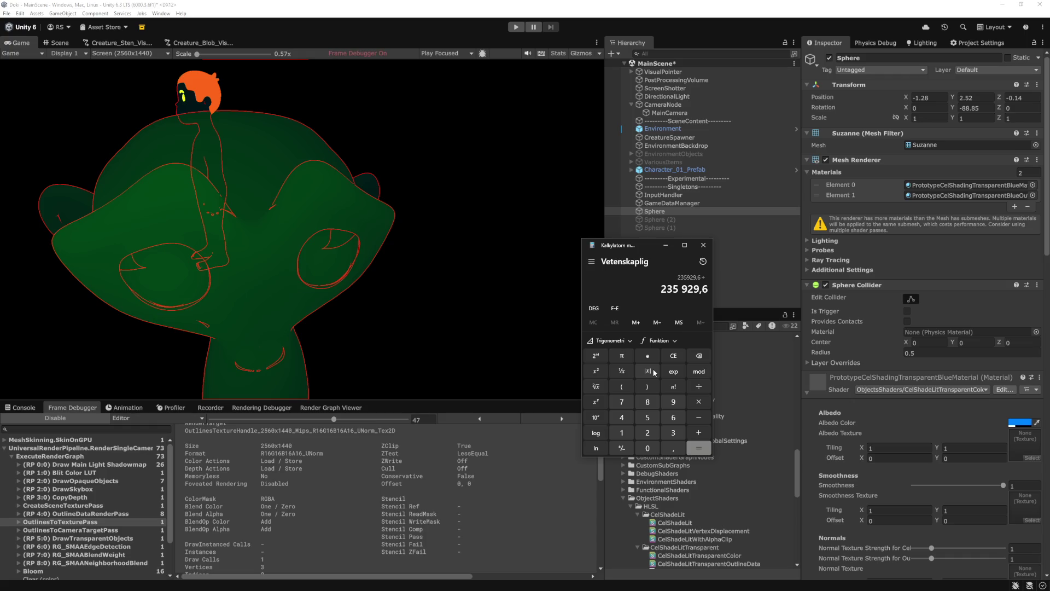
key(8)
key(Return)
click(670, 359)
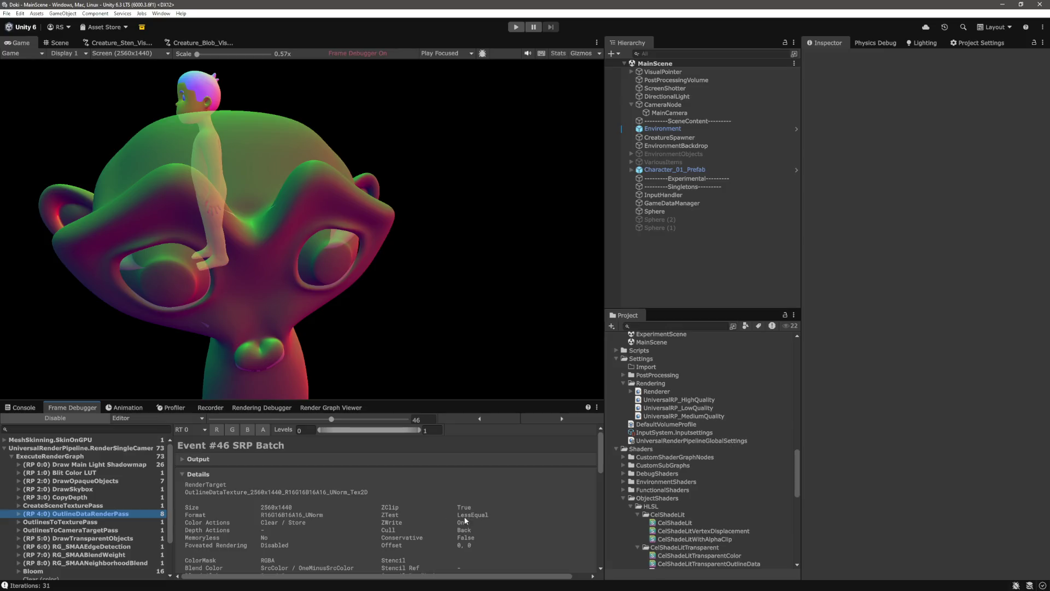
- Scroll through event #46's details to check its SrcColor / OneMinusSrcColor blend and BlendOp state
scroll(474, 509, down, 5)
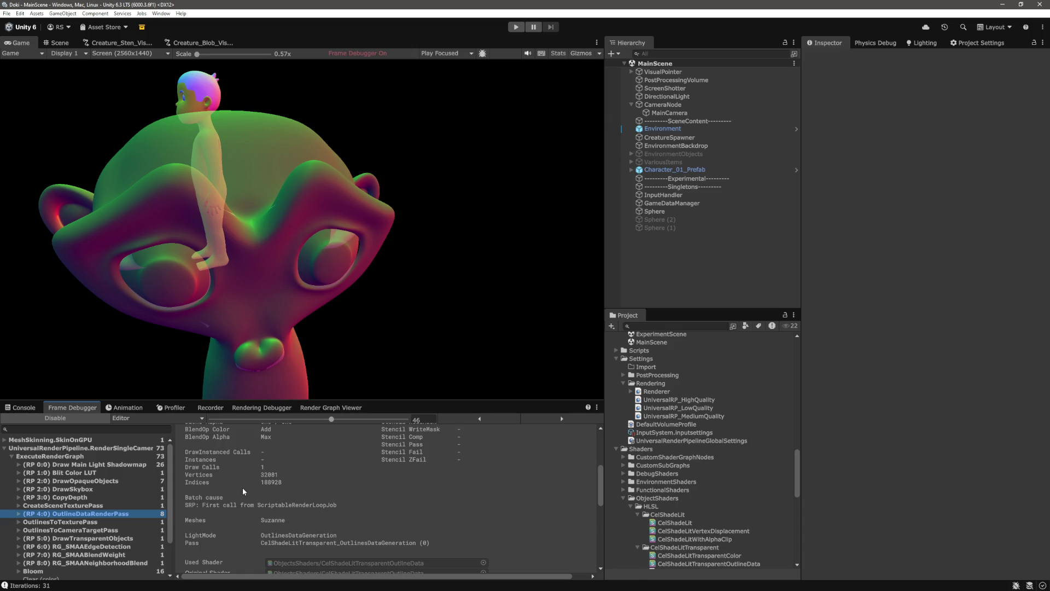
scroll(243, 491, down, 1)
scroll(244, 492, down, 10)
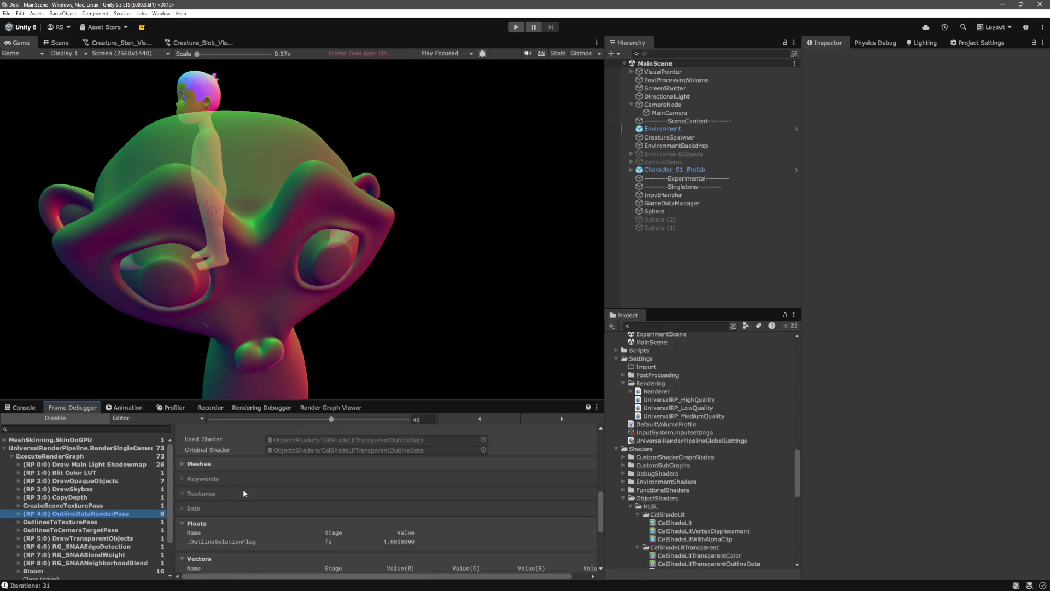
scroll(244, 493, up, 10)
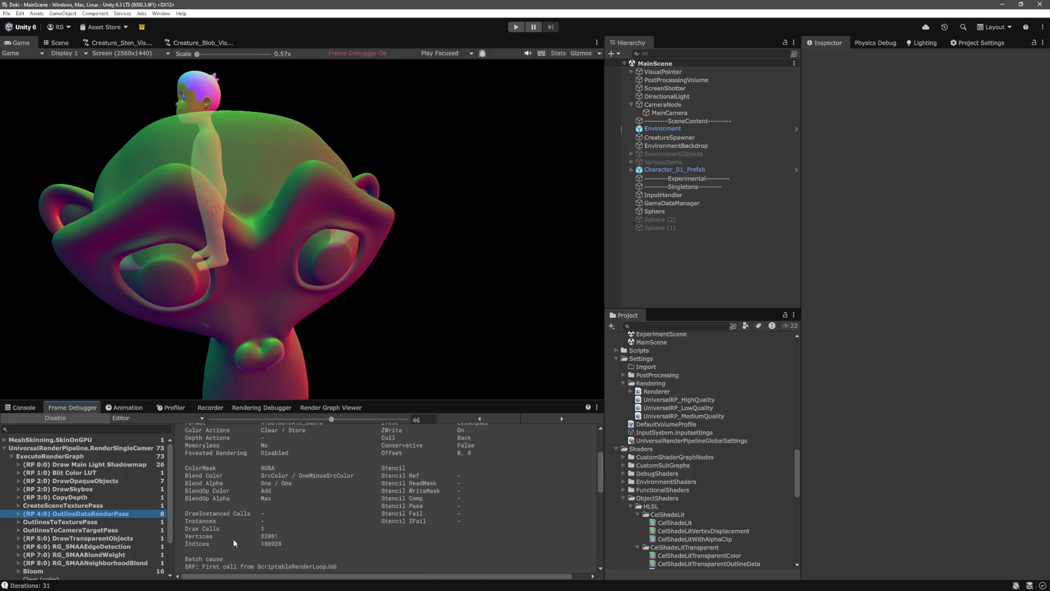
scroll(233, 541, up, 1)
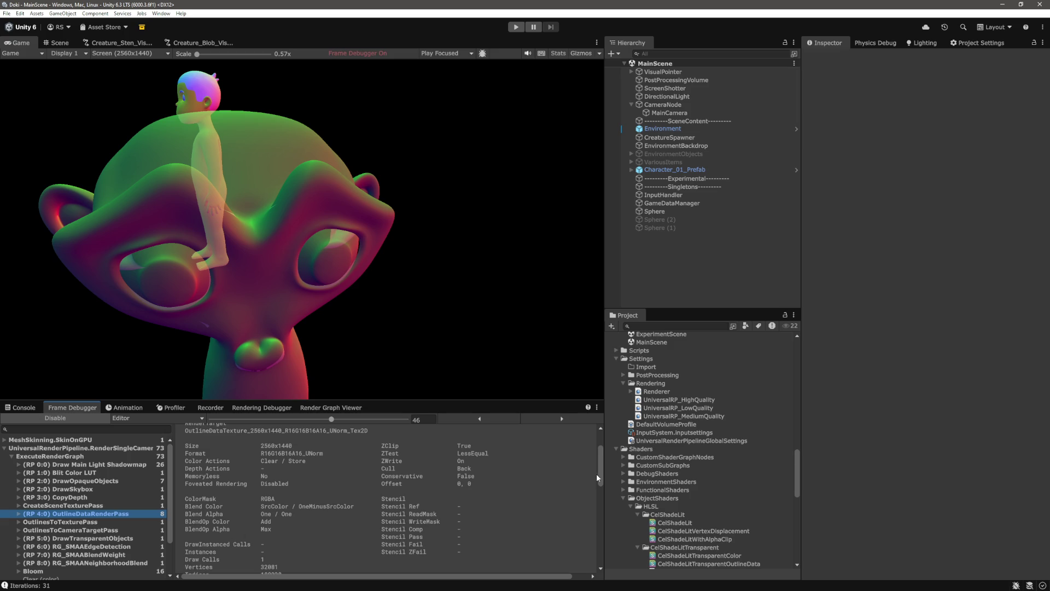
mouse_move(598, 473)
mouse_down()
mouse_move(600, 460)
mouse_move(598, 470)
mouse_up()
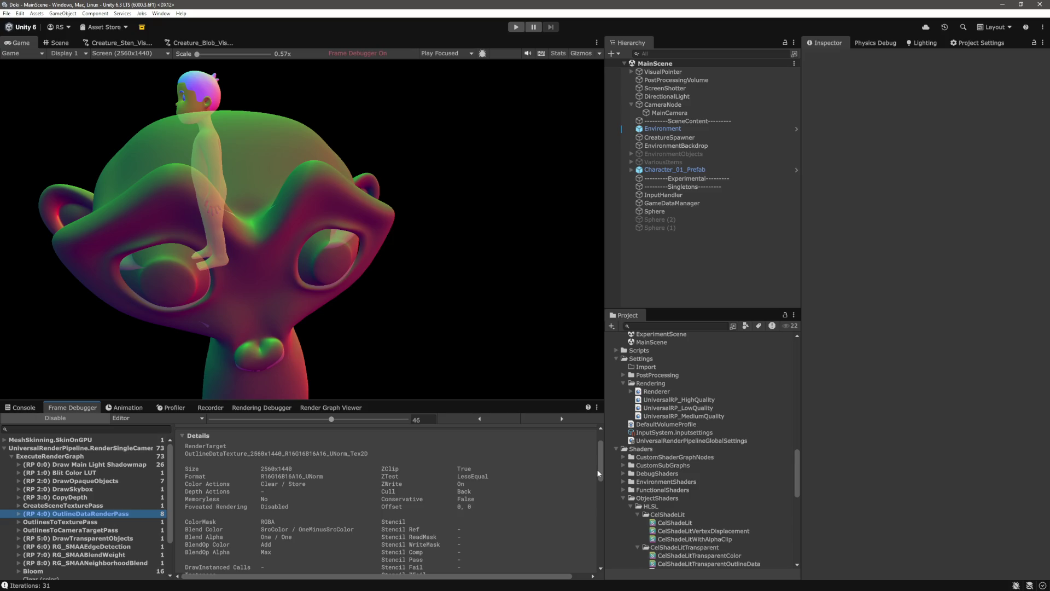
drag(598, 473, 600, 475)
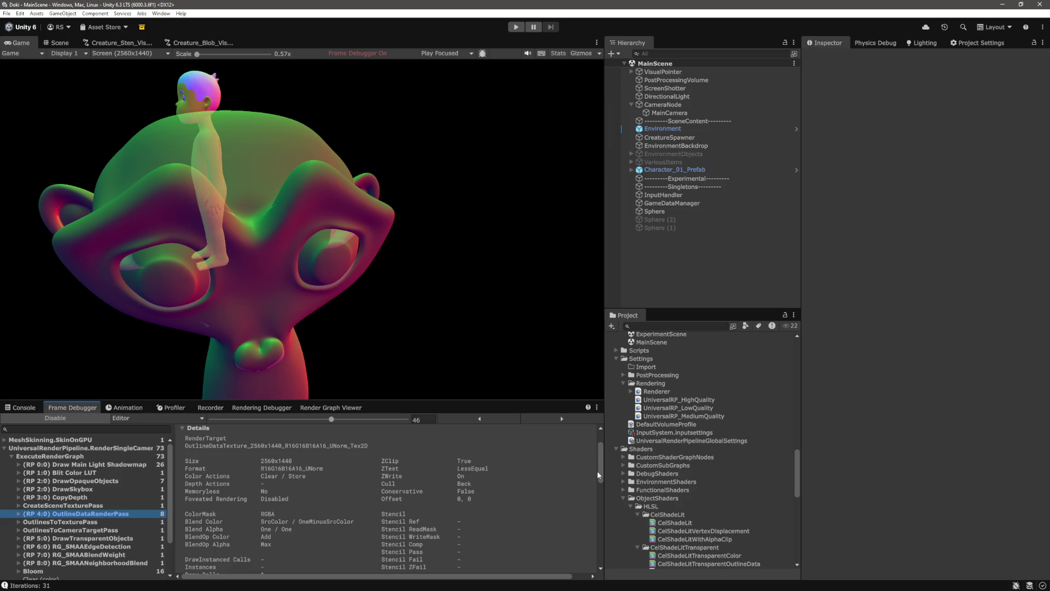
drag(599, 474, 597, 487)
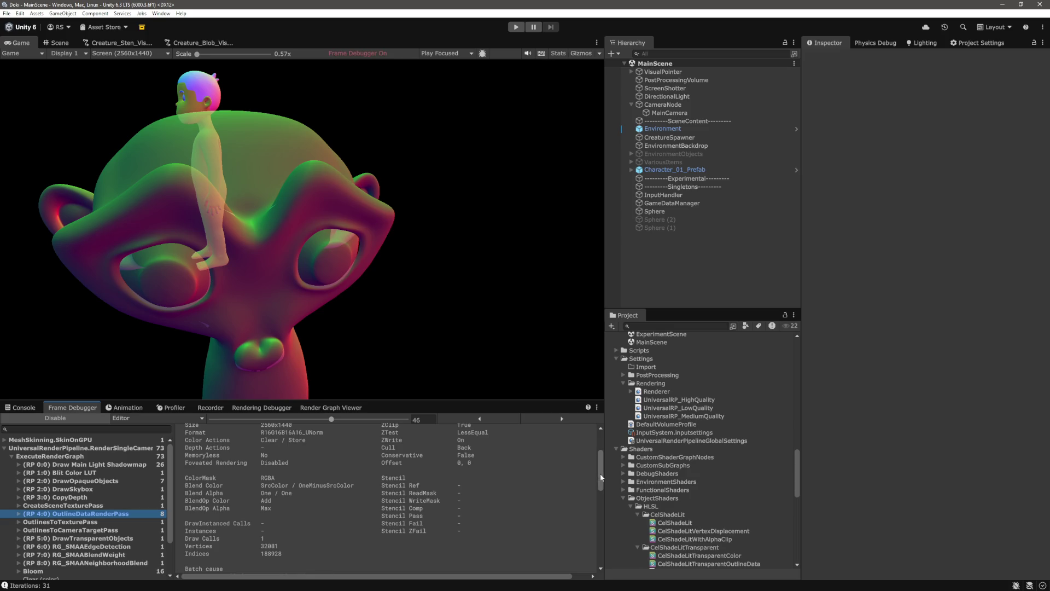
mouse_move(600, 475)
mouse_down()
mouse_move(600, 558)
mouse_move(605, 446)
mouse_move(595, 445)
mouse_up()
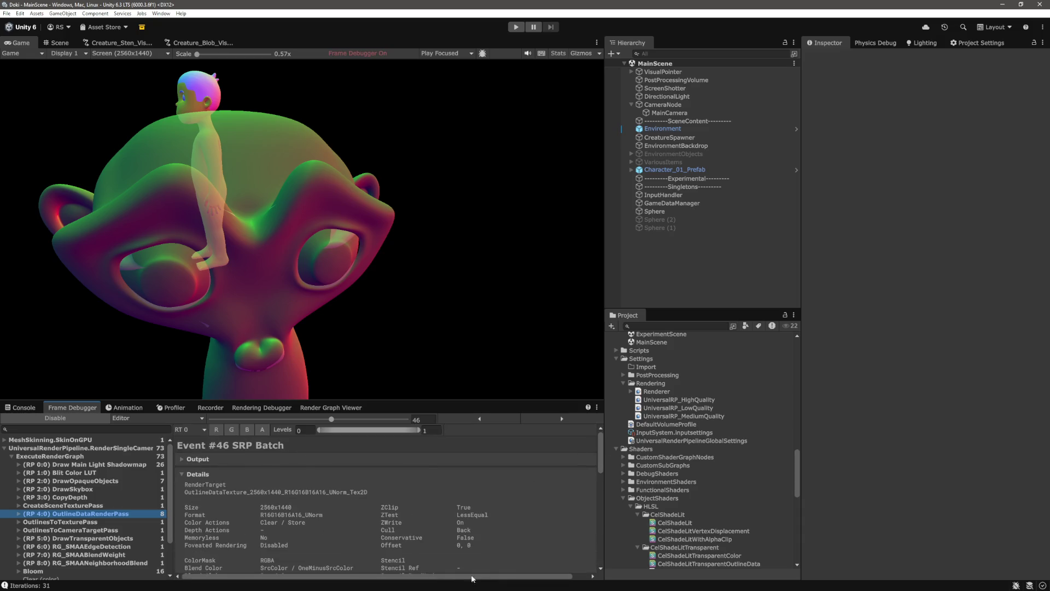
- Turn off the Frame Debugger and rotate the Sphere holding Suzanne to Y -14.59
click(305, 265)
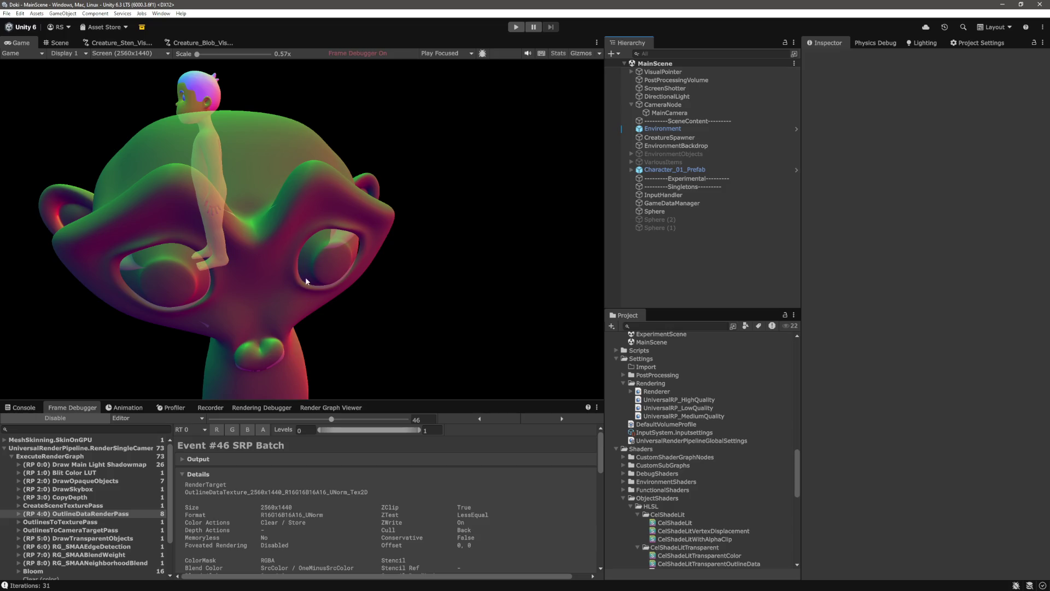
click(58, 420)
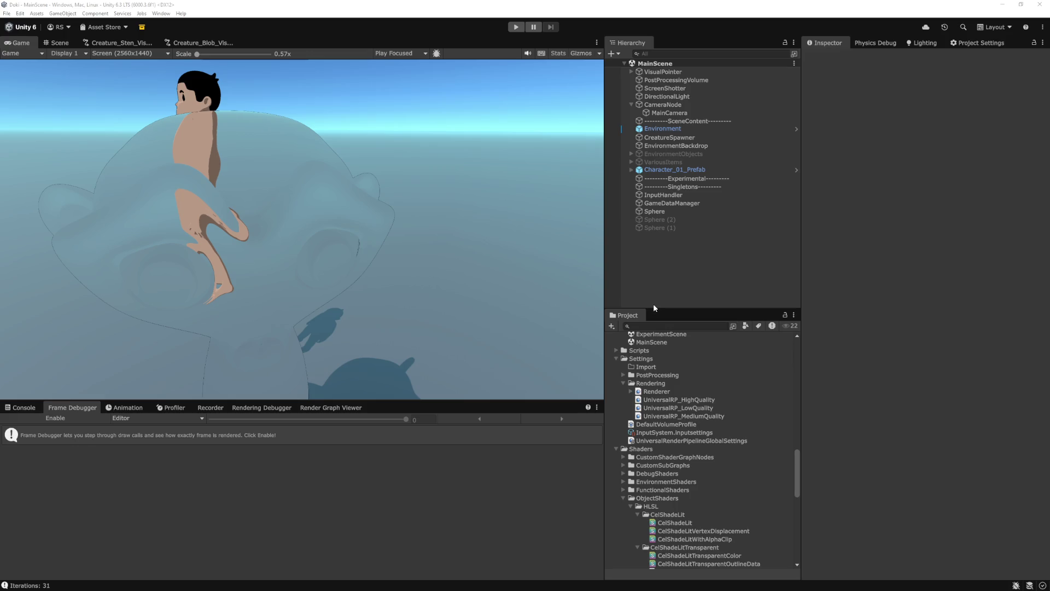
click(704, 246)
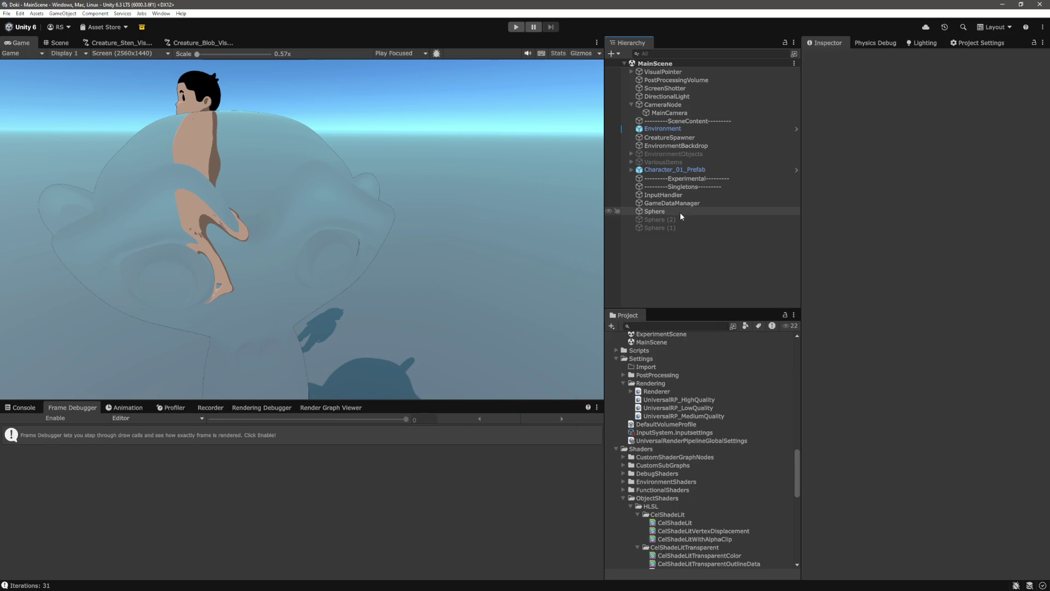
click(680, 213)
click(955, 109)
mouse_move(955, 108)
mouse_down()
mouse_move(155, 114)
mouse_move(414, 132)
mouse_move(175, 133)
mouse_move(674, 142)
mouse_move(291, 115)
mouse_move(372, 124)
mouse_up()
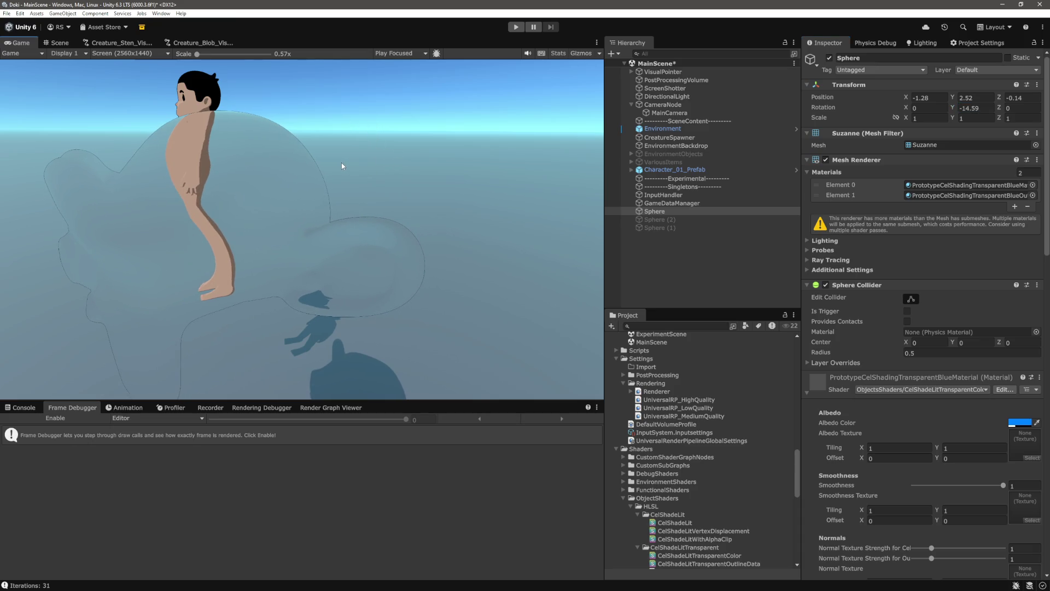
click(674, 265)
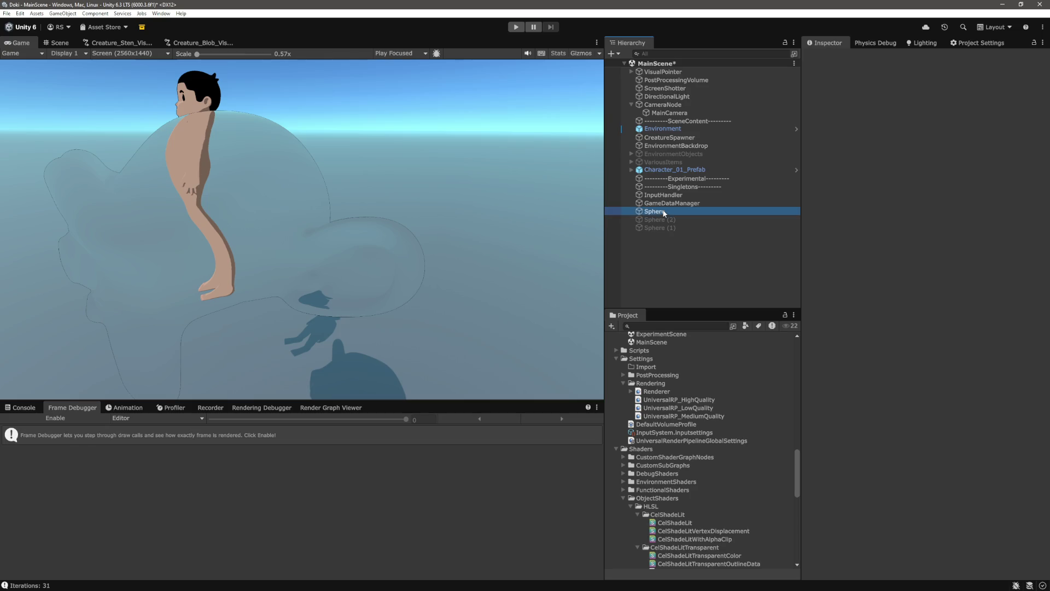
click(680, 263)
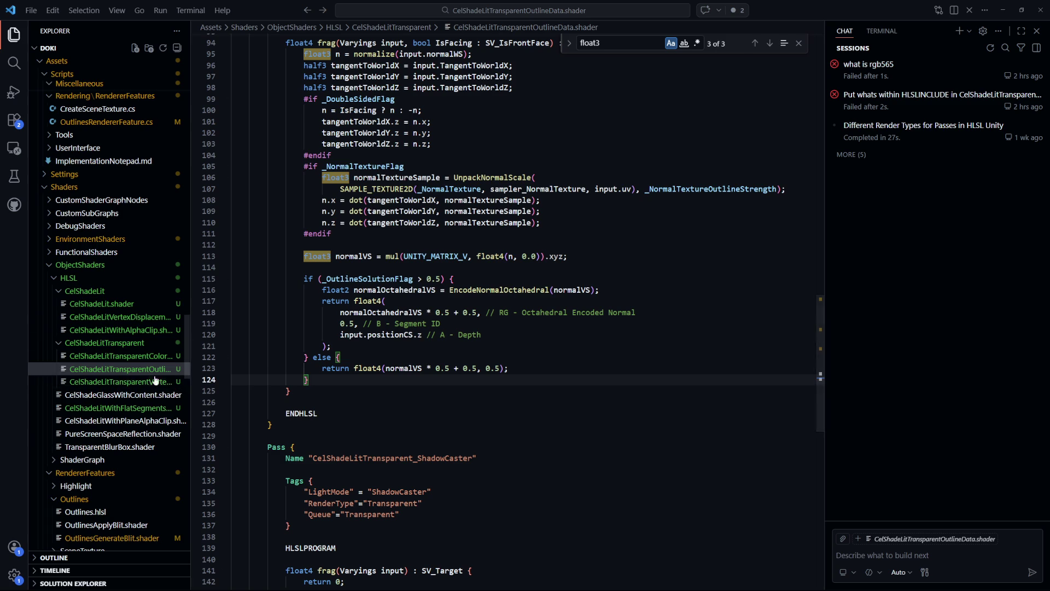
- Open CelShadeLitTransparentColor.shader and scroll down into the shading function
click(137, 356)
click(654, 425)
double_click(655, 425)
scroll(626, 381, down, 3)
scroll(626, 380, down, 15)
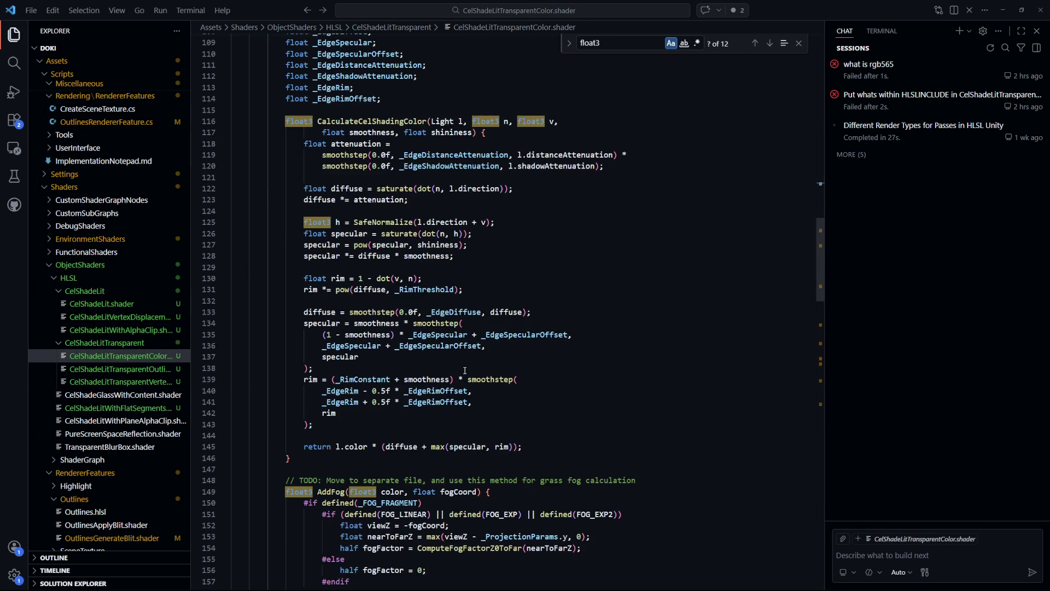
double_click(367, 121)
click(405, 267)
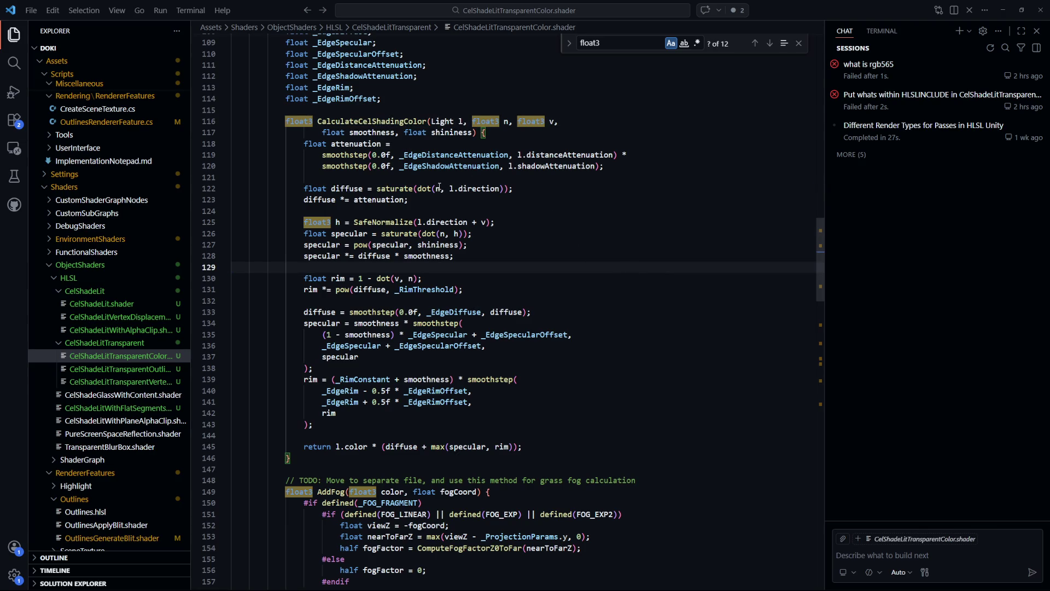
scroll(464, 218, down, 20)
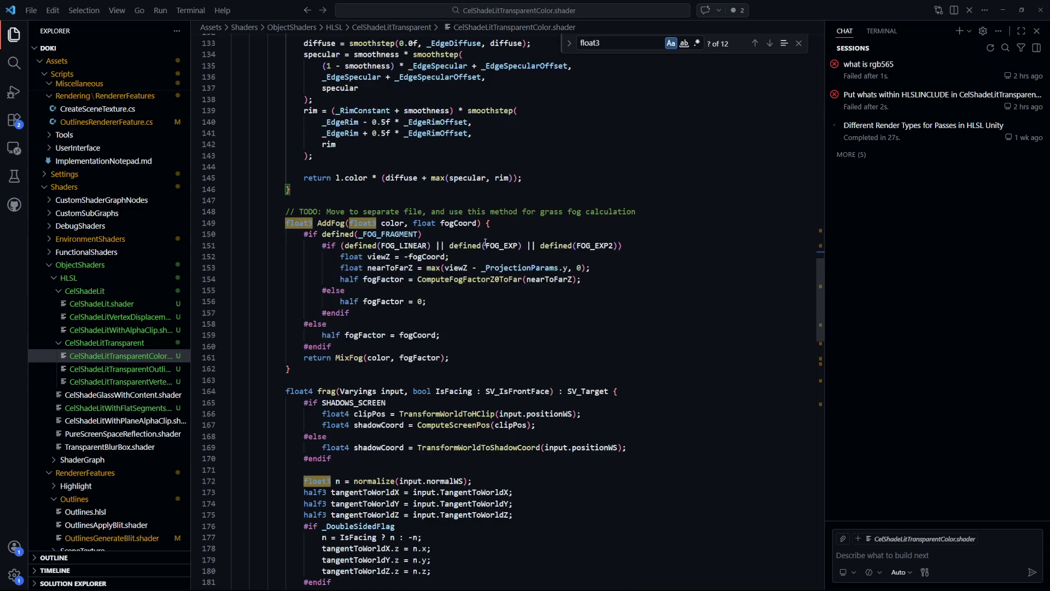
scroll(536, 240, down, 16)
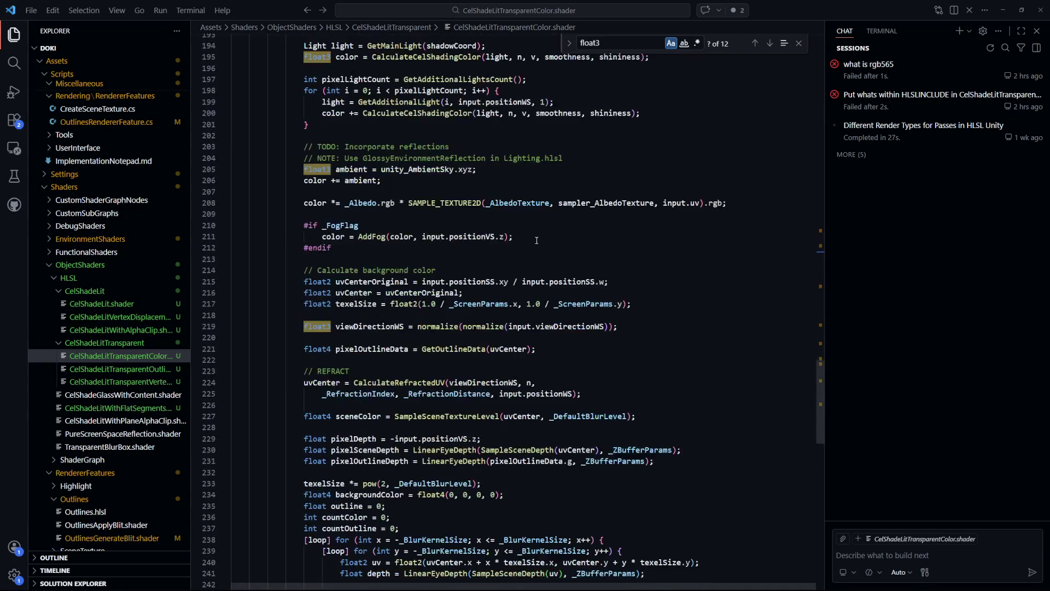
scroll(537, 240, down, 1)
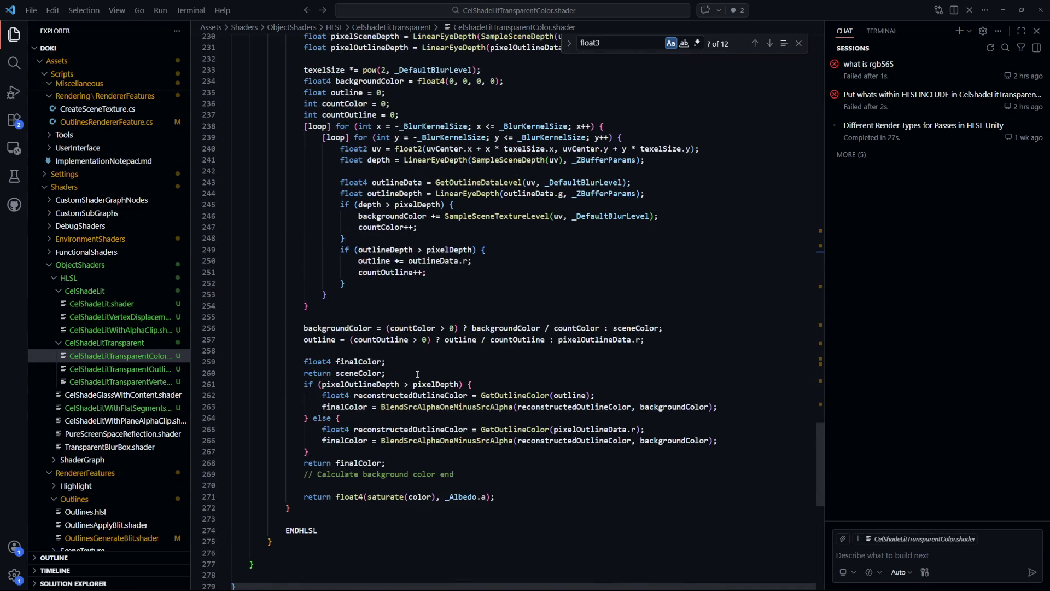
- Highlight the uses of pixelOutlineDepth, pixelDepth and finalColor in the shader
double_click(376, 385)
scroll(603, 442, up, 1)
double_click(436, 426)
scroll(527, 435, up, 1)
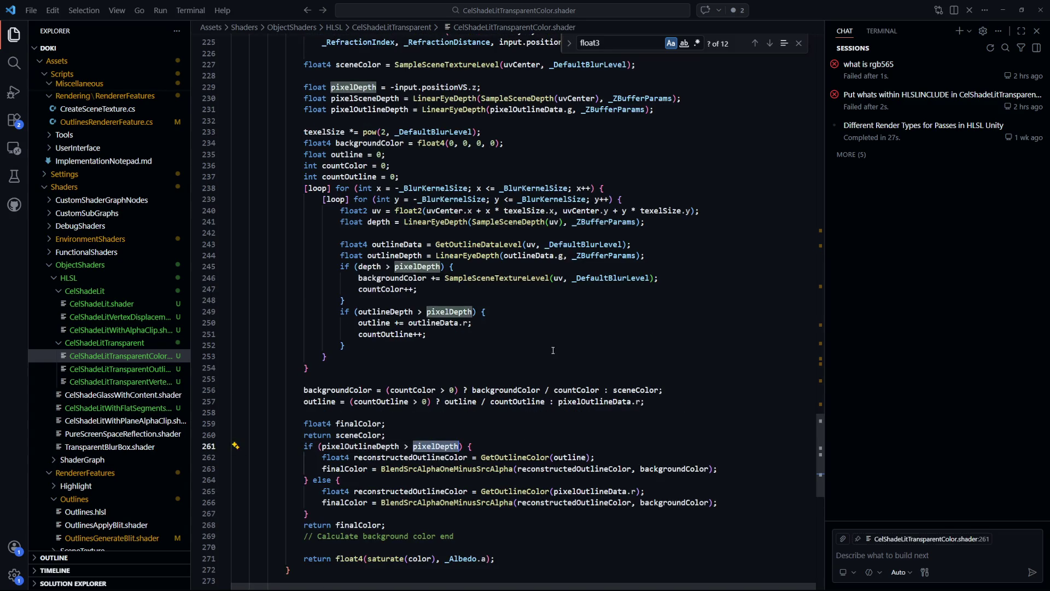
scroll(552, 350, down, 2)
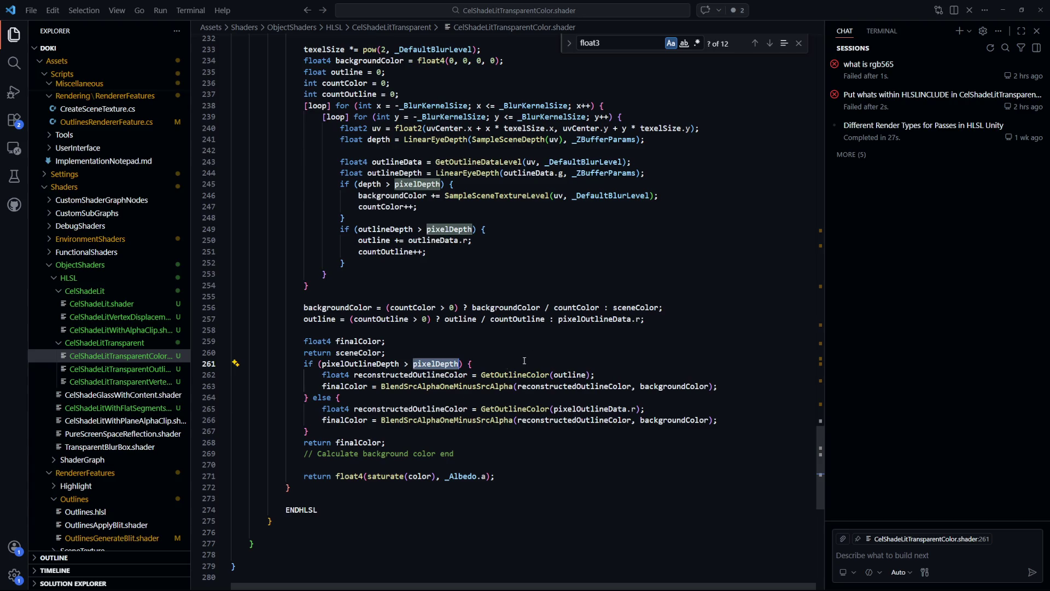
double_click(367, 442)
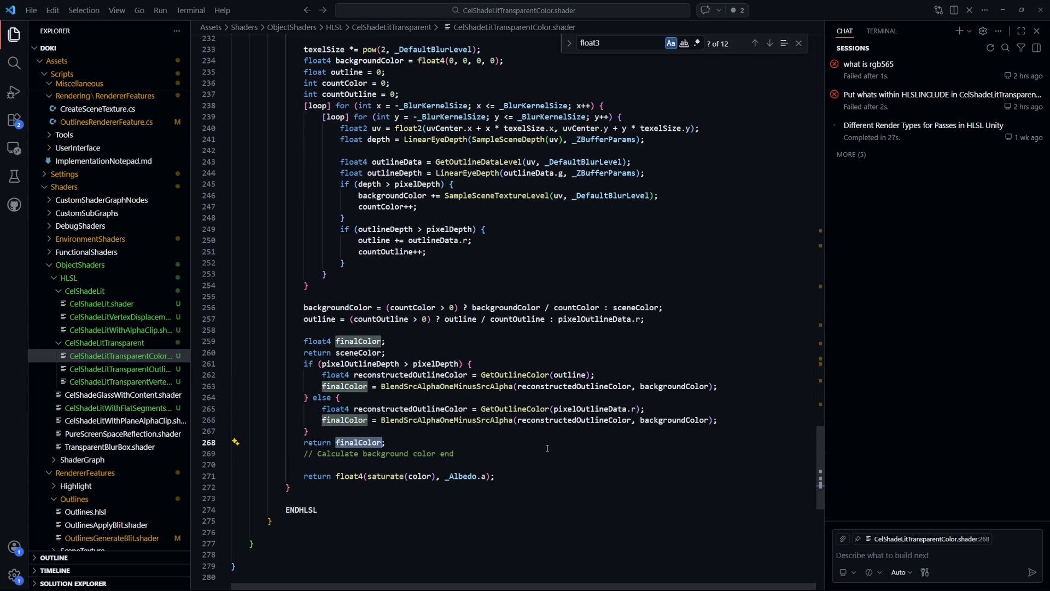
scroll(405, 372, up, 1)
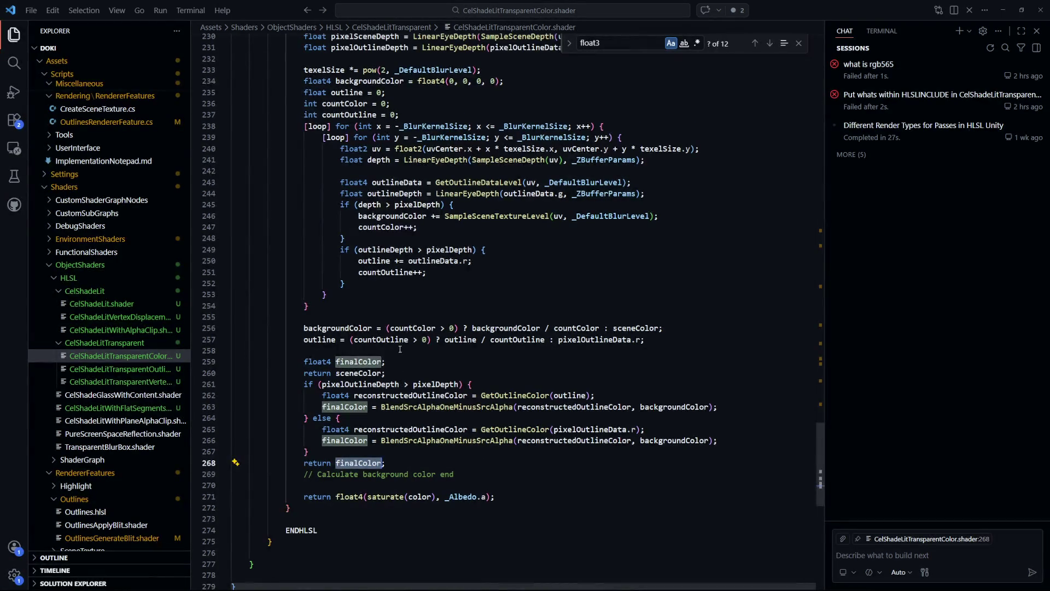
- Delete the early 'return sceneColor;' line and save the shader
click(416, 350)
scroll(416, 350, down, 1)
drag(415, 352, 439, 344)
key(Delete)
key(ctrl+s)
key(alt+Tab)
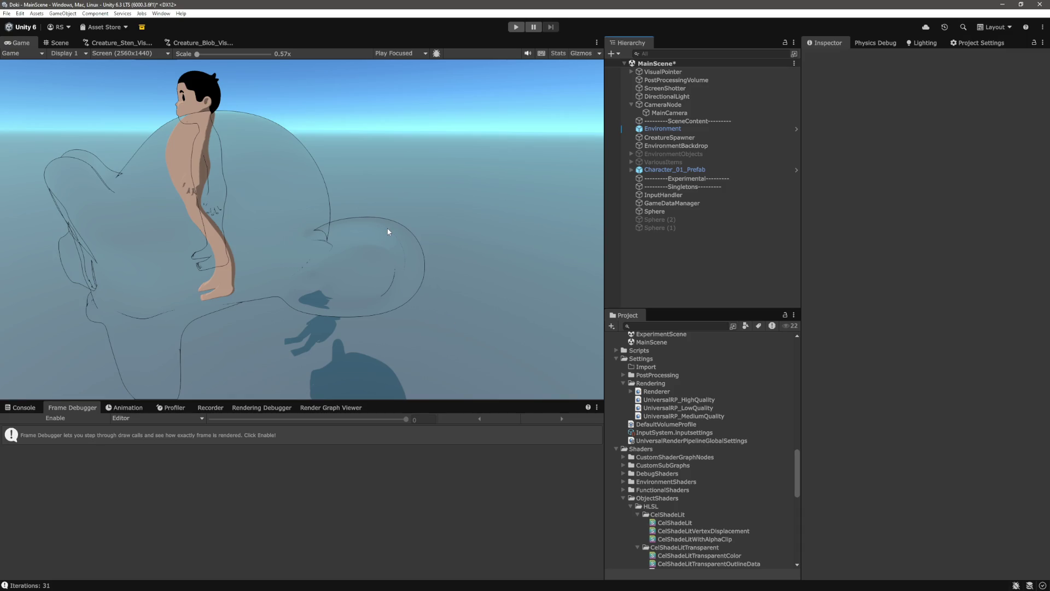
- Enlarge the Game view scale to inspect the re-rendered transparent Suzanne's outlines
mouse_move(196, 54)
mouse_down()
mouse_move(224, 55)
mouse_move(197, 58)
mouse_up()
key(alt+Tab)
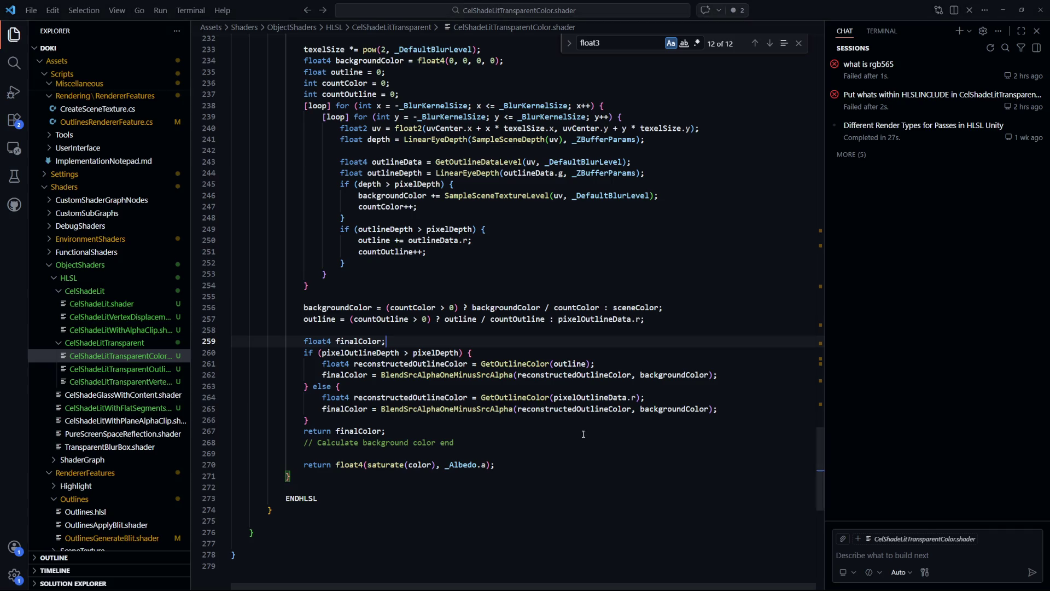
- Highlight finalColor, reconstructedOutlineColor and GetOutlineColor uses on lines 259–261
click(386, 341)
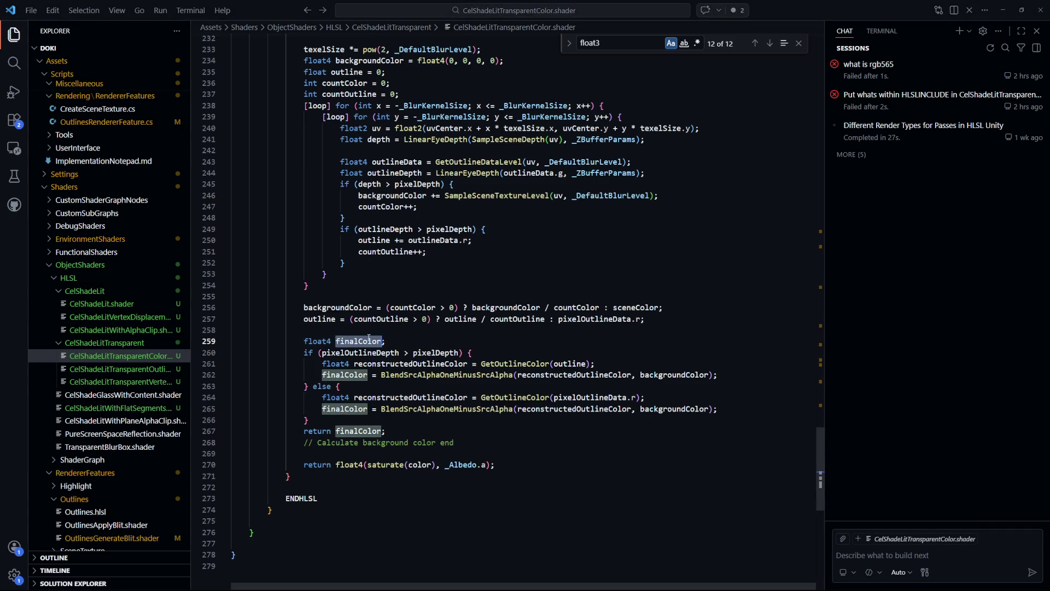
click(514, 363)
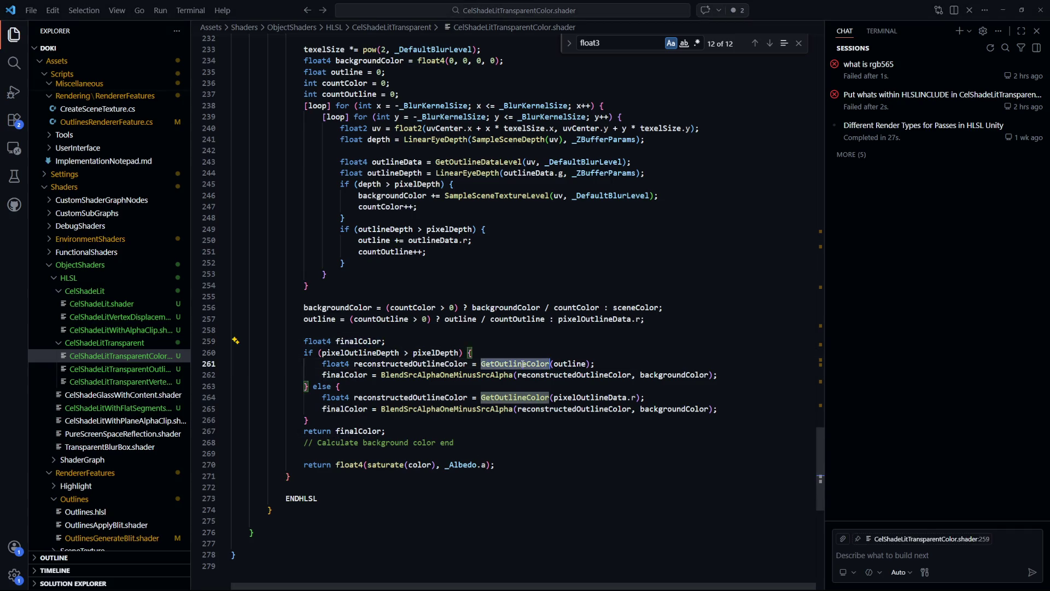
click(468, 363)
key(ctrl+Right)
key(ctrl+Right)
key(ctrl+Right)
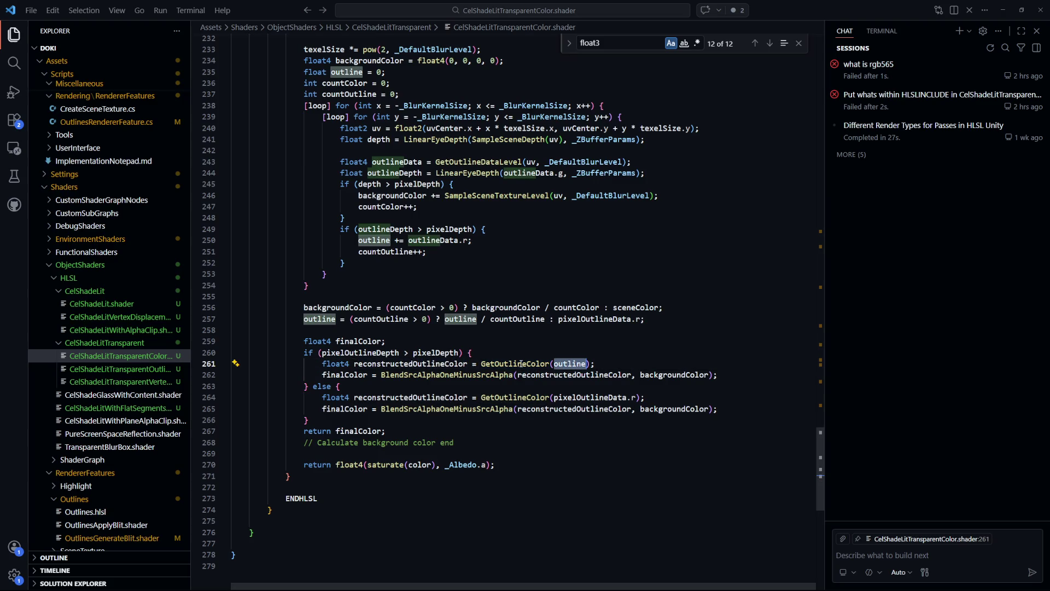
click(521, 363)
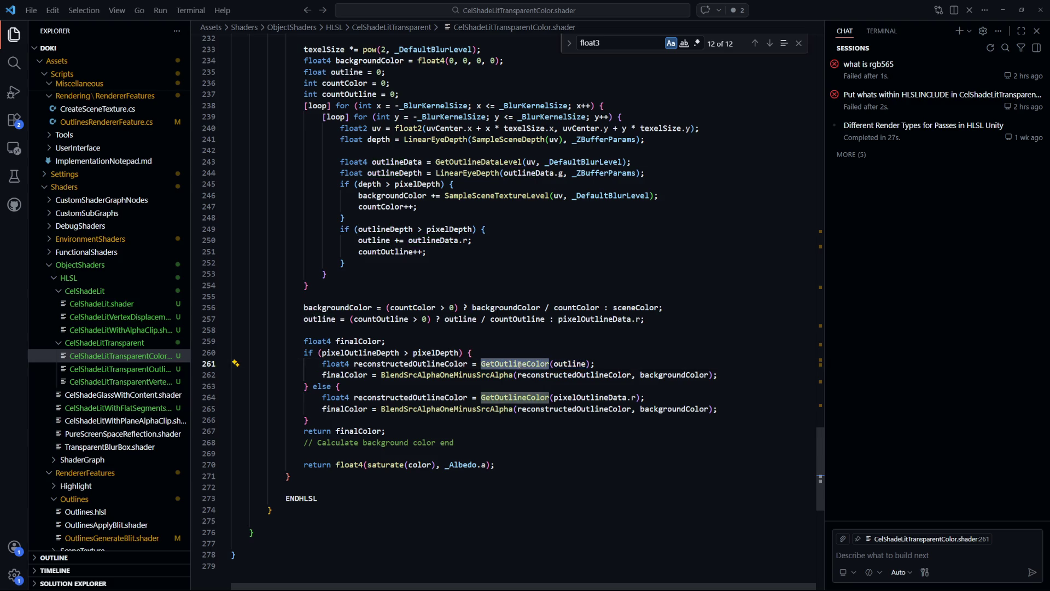
key(ctrl+p)
- Open Outlines.hlsl, select its GetOutlineColor declaration, then return to CelShadeLitTransparentColor.shader
click(392, 150)
scroll(328, 206, up, 10)
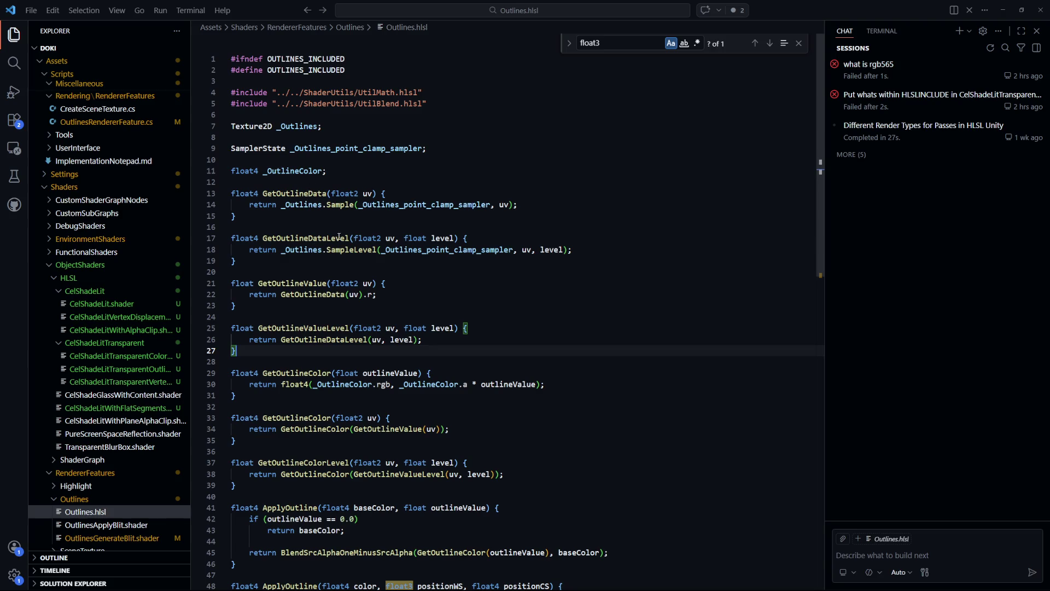
scroll(401, 322, down, 2)
scroll(401, 323, down, 1)
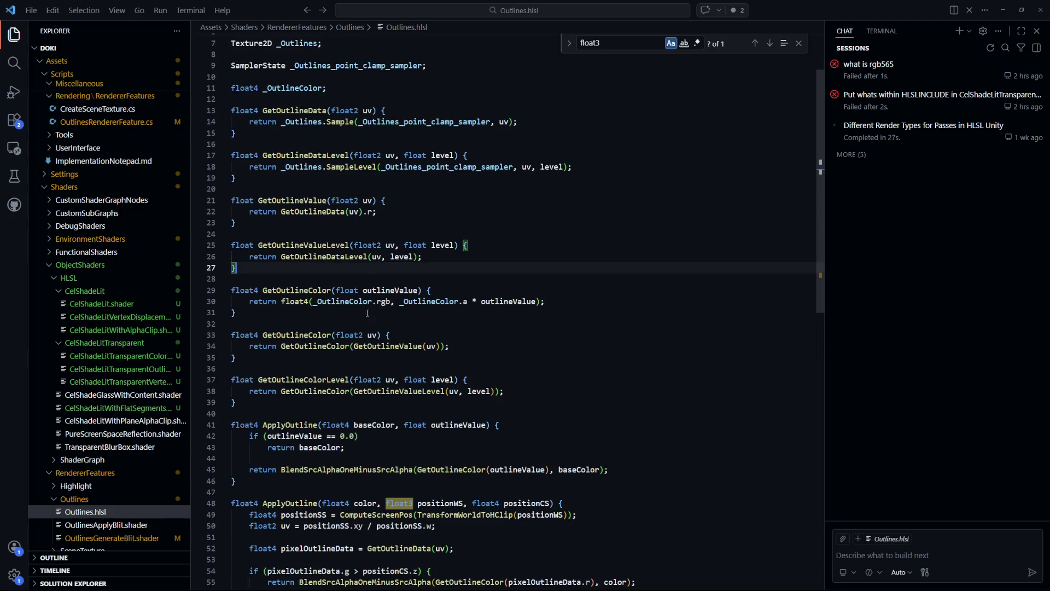
triple_click(308, 290)
key(ctrl+Tab)
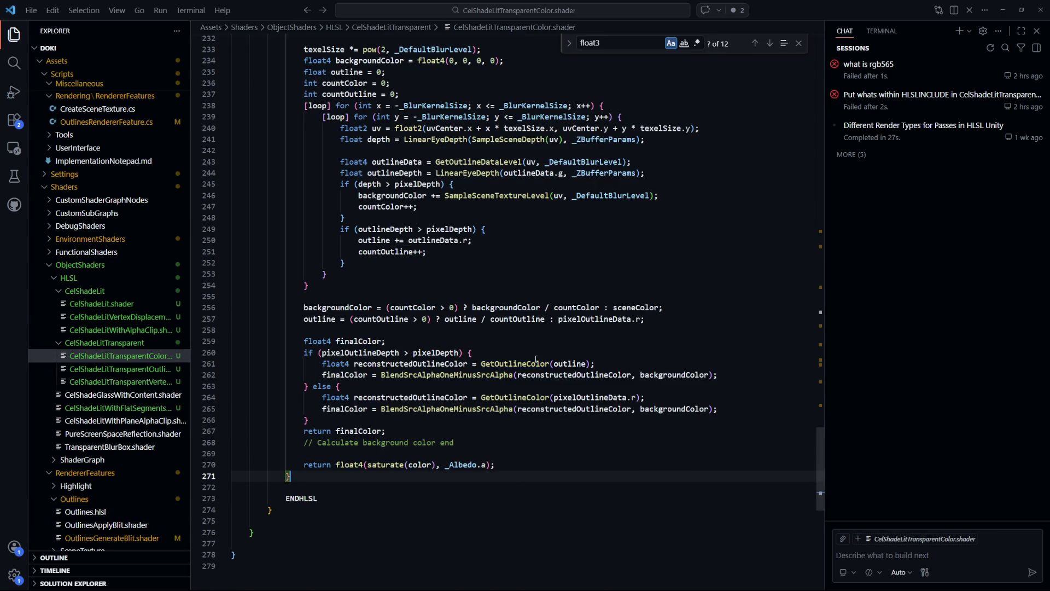
scroll(550, 374, up, 5)
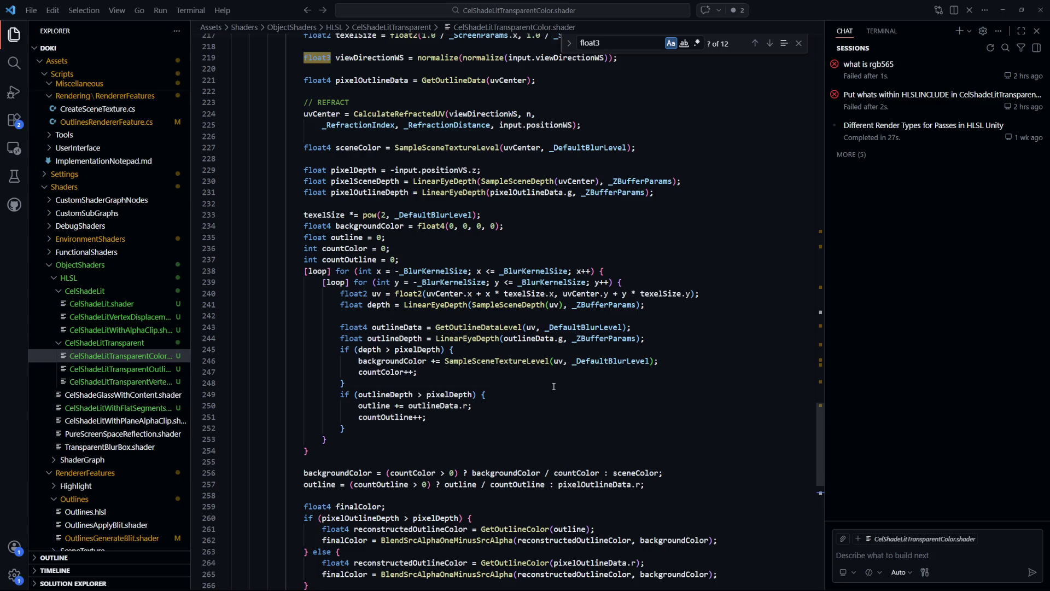
scroll(554, 387, up, 1)
click(551, 381)
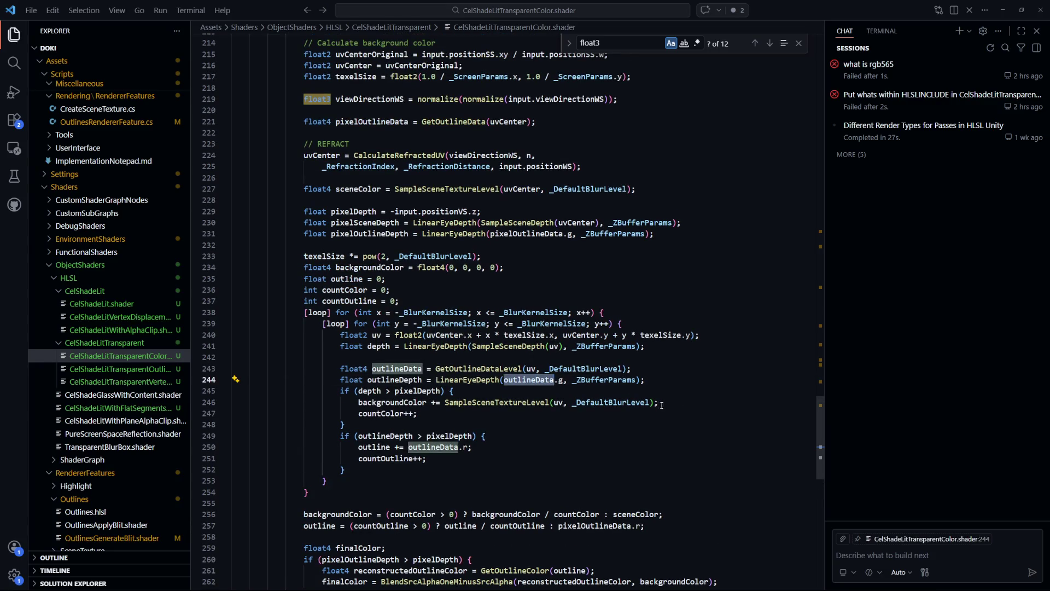
scroll(338, 395, up, 2)
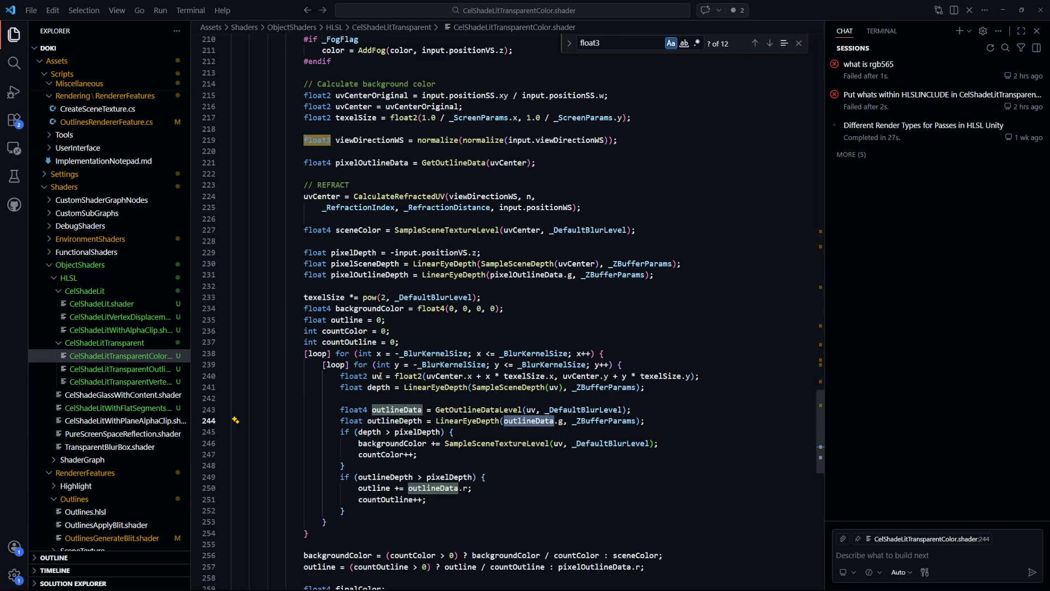
click(377, 376)
scroll(507, 379, up, 2)
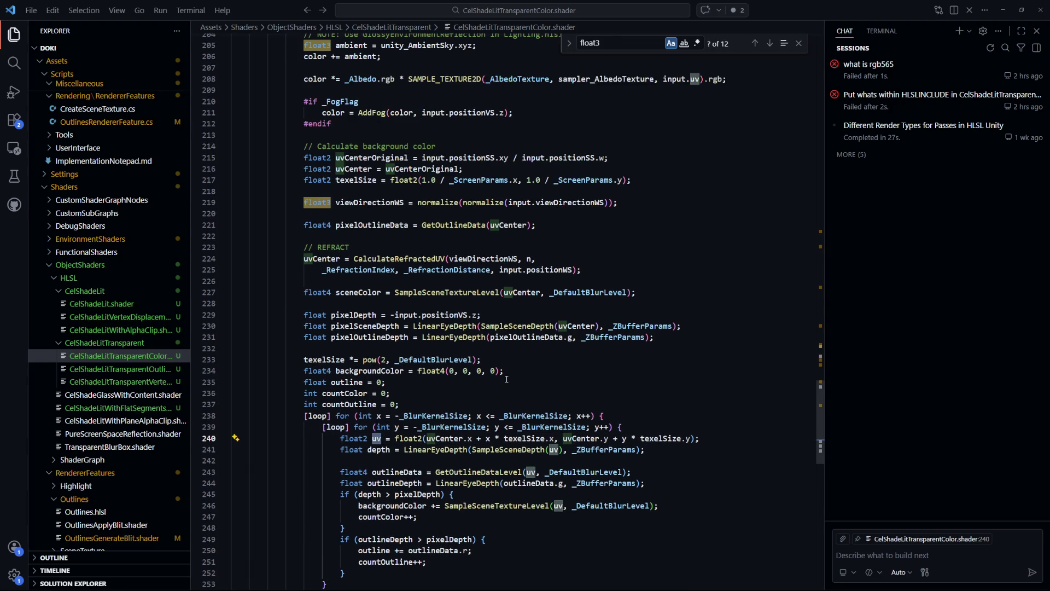
double_click(321, 258)
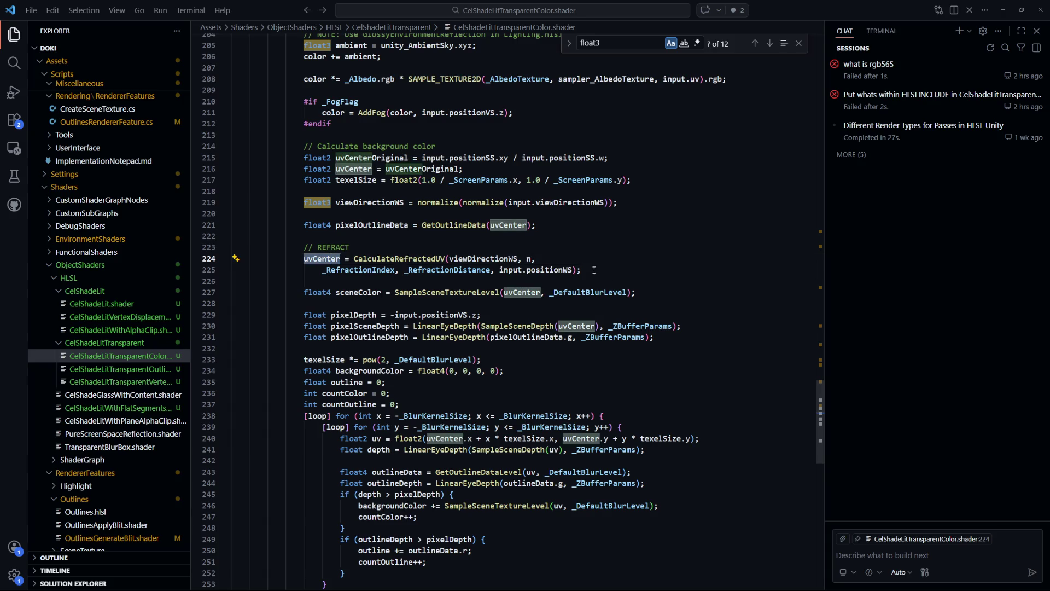
double_click(428, 259)
double_click(321, 258)
scroll(485, 310, down, 1)
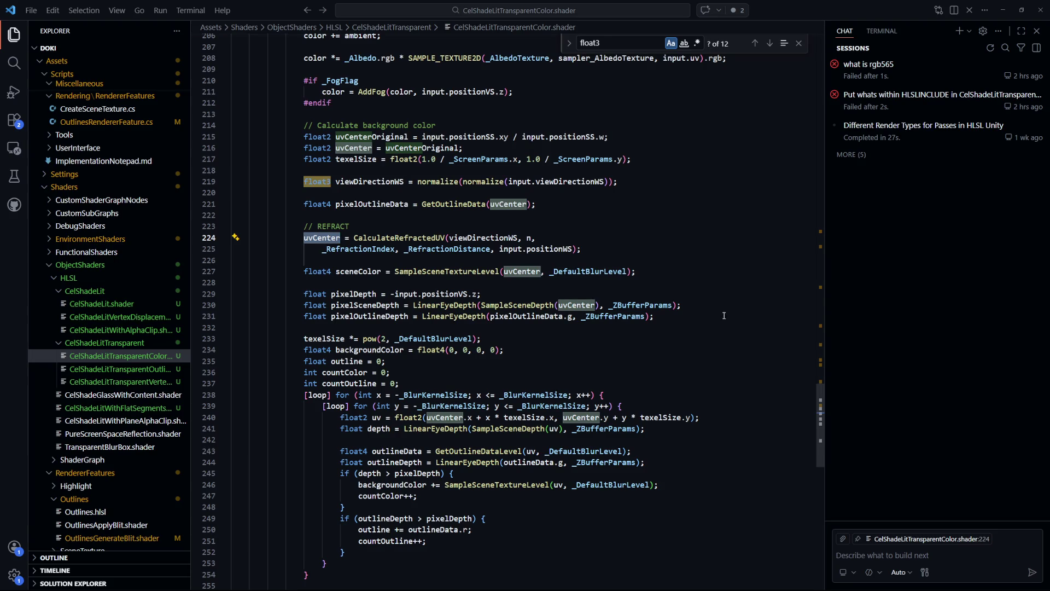
drag(698, 305, 338, 305)
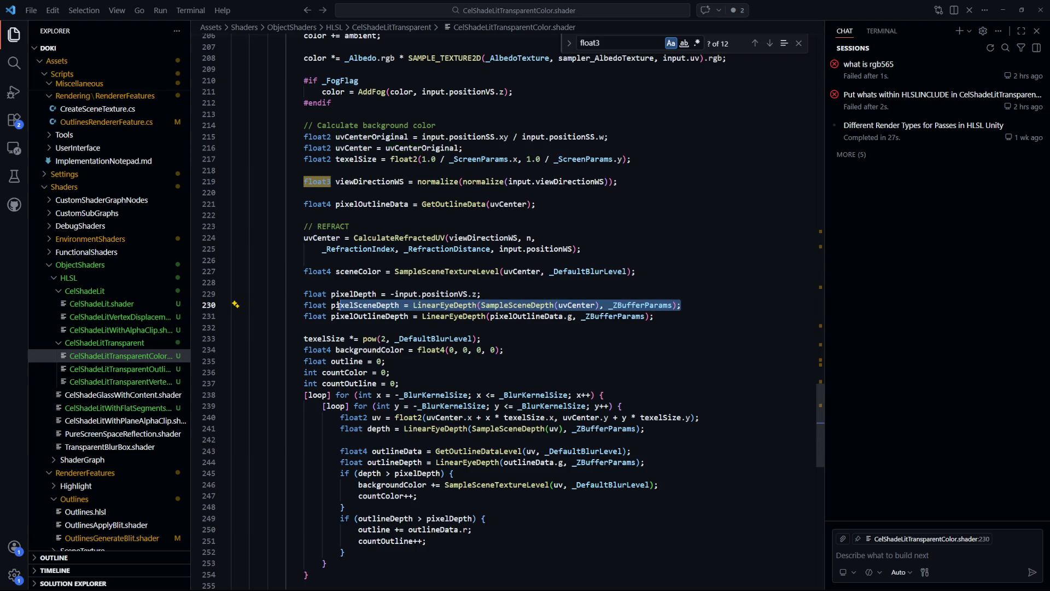
click(405, 372)
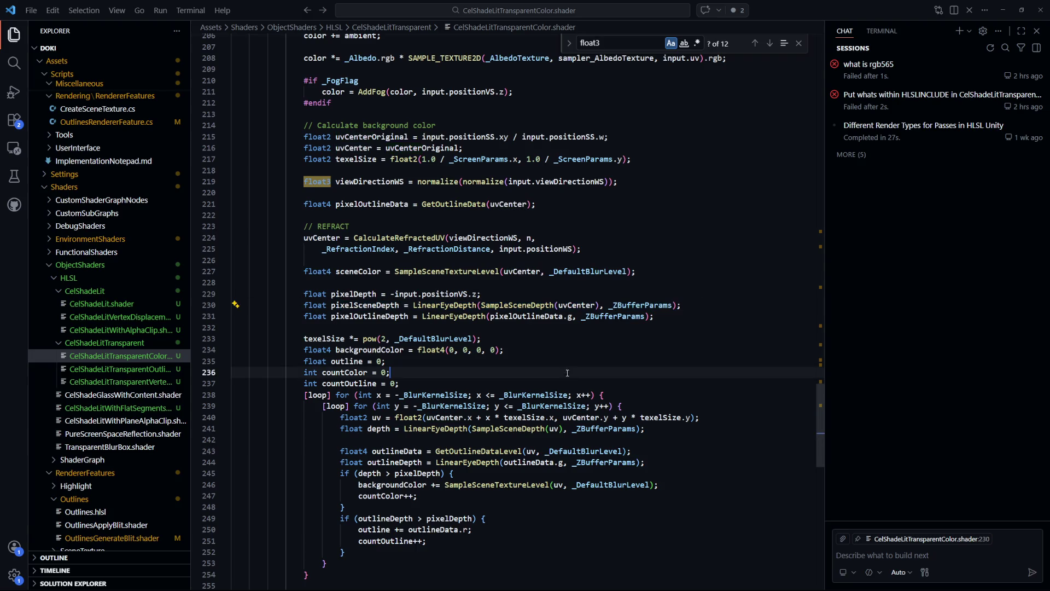
click(517, 305)
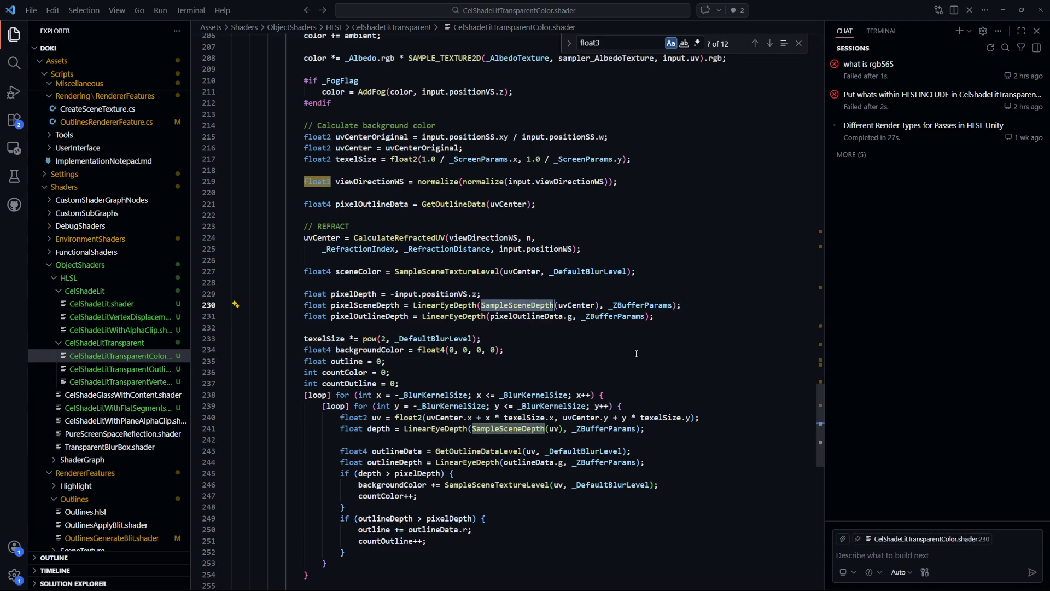
click(598, 365)
scroll(598, 365, up, 1)
click(523, 305)
scroll(547, 306, up, 1)
click(586, 311)
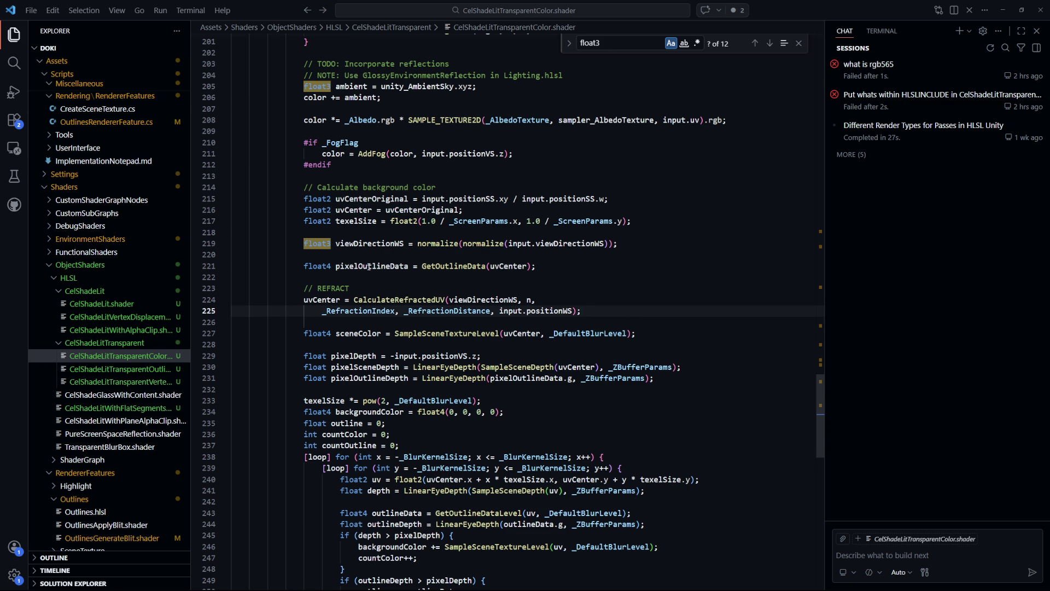
double_click(370, 267)
scroll(541, 316, down, 2)
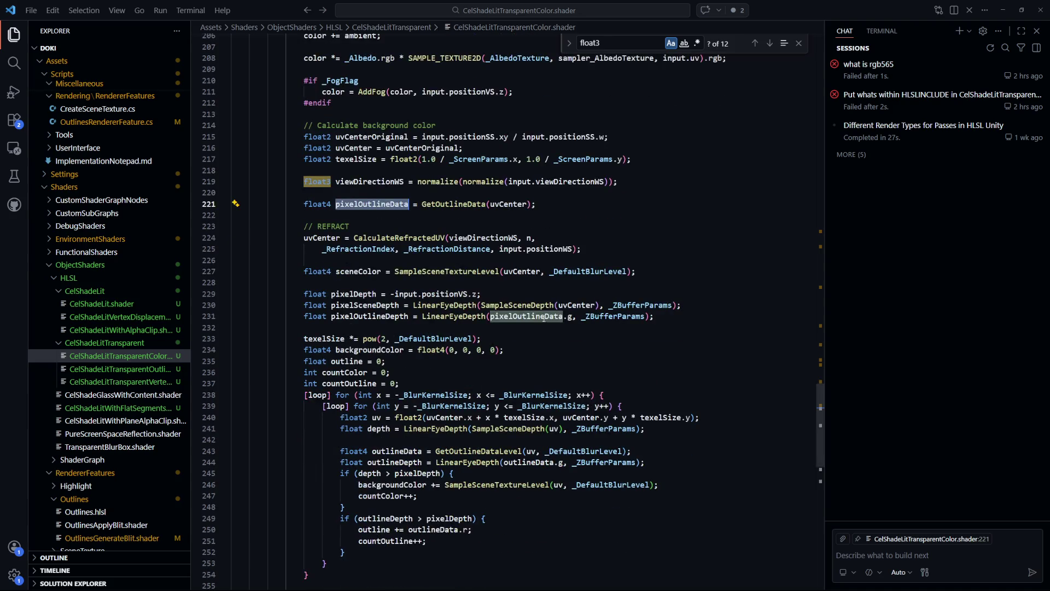
click(367, 317)
double_click(365, 305)
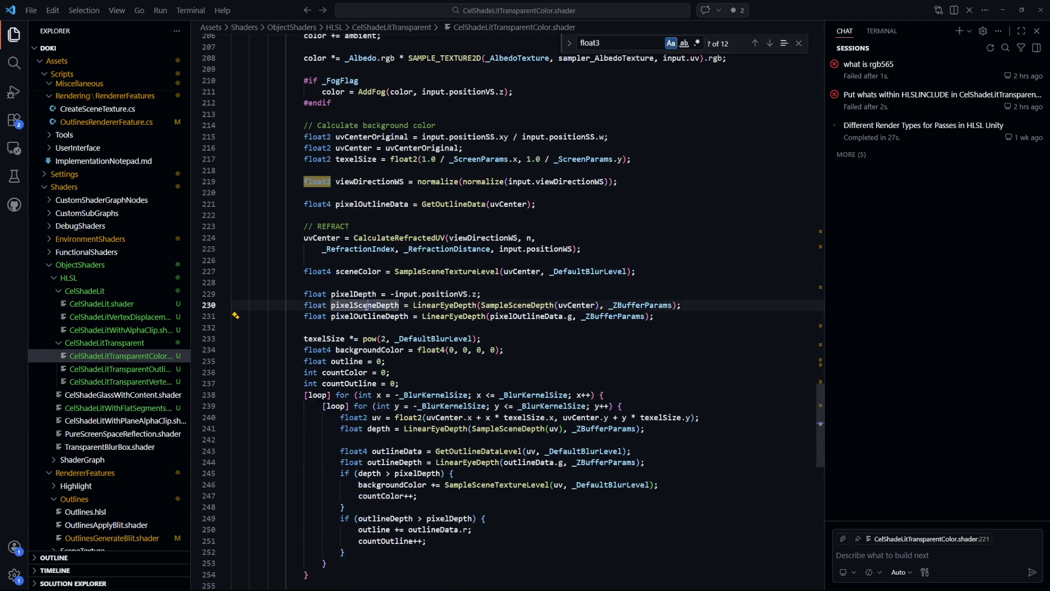
click(539, 356)
click(596, 365)
drag(653, 317, 421, 317)
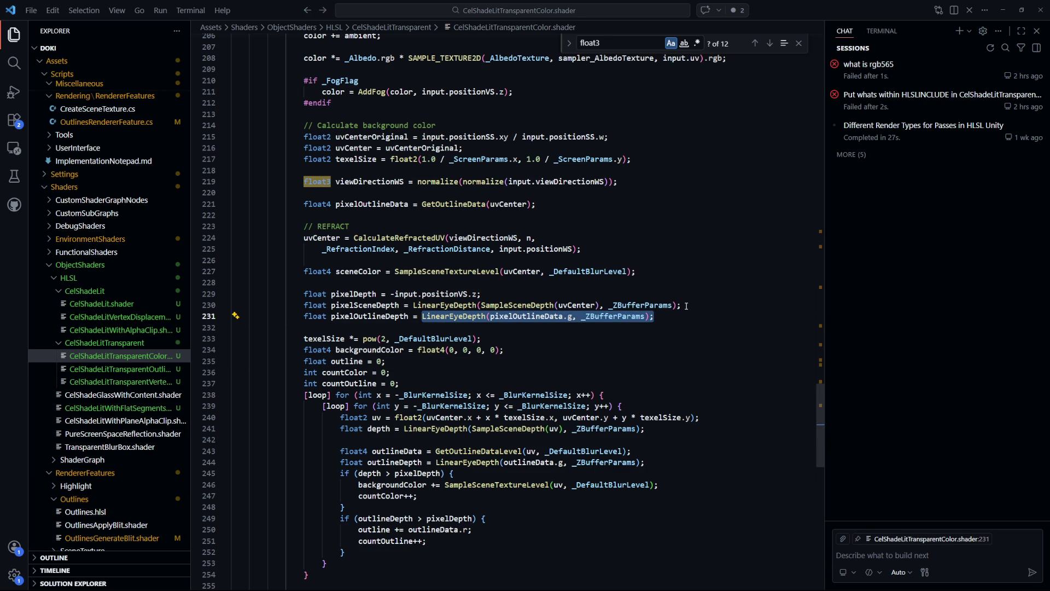
drag(684, 306, 415, 306)
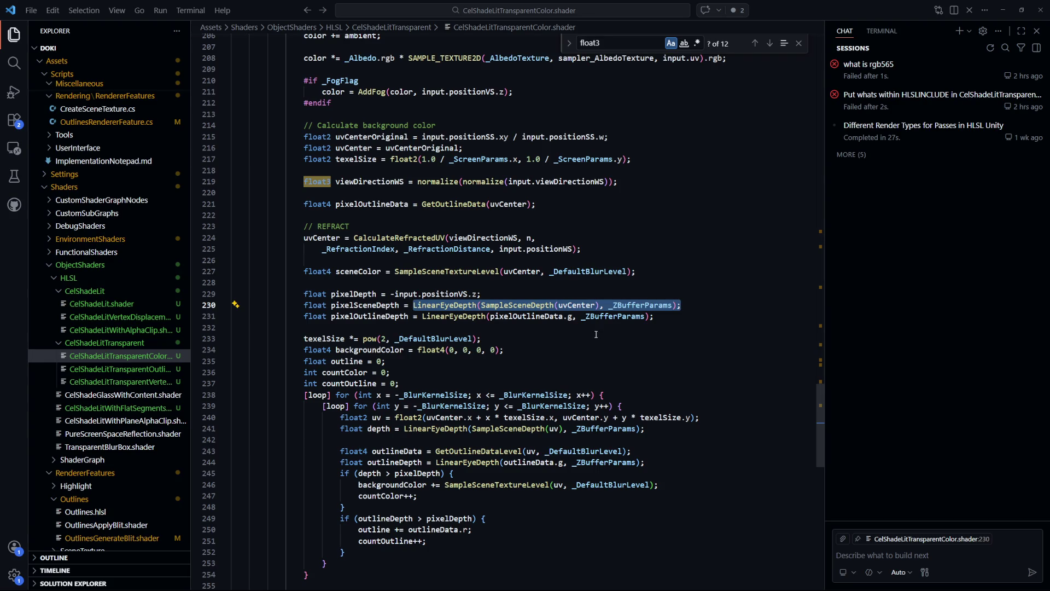
double_click(364, 305)
scroll(589, 281, down, 3)
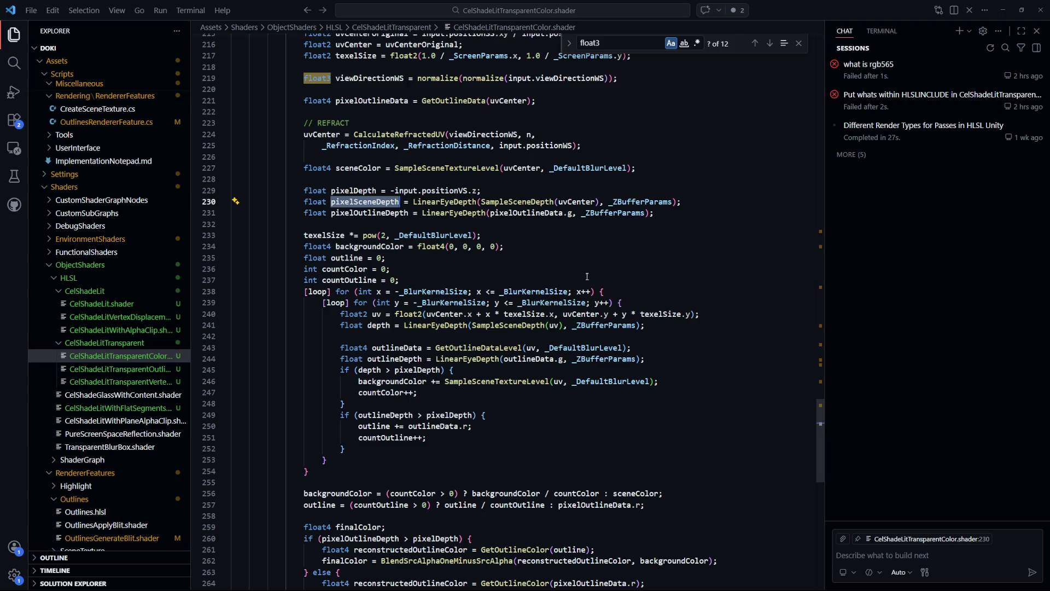
- Raise the Game view scale, then orbit the Scene view around the character and Suzanne
key(alt+Tab)
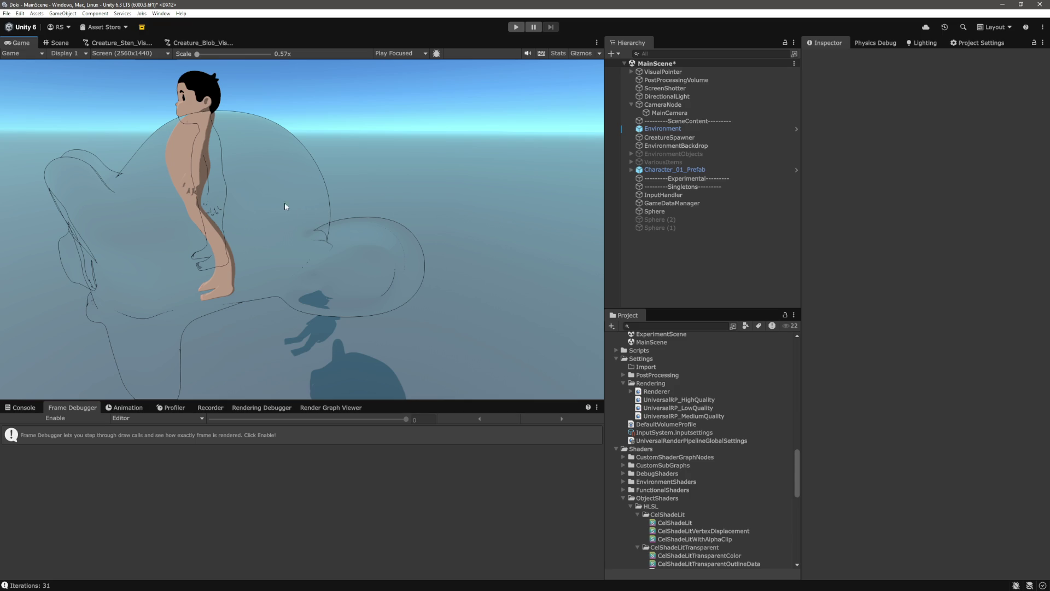
mouse_move(227, 57)
mouse_down()
mouse_move(244, 61)
mouse_move(206, 63)
mouse_up()
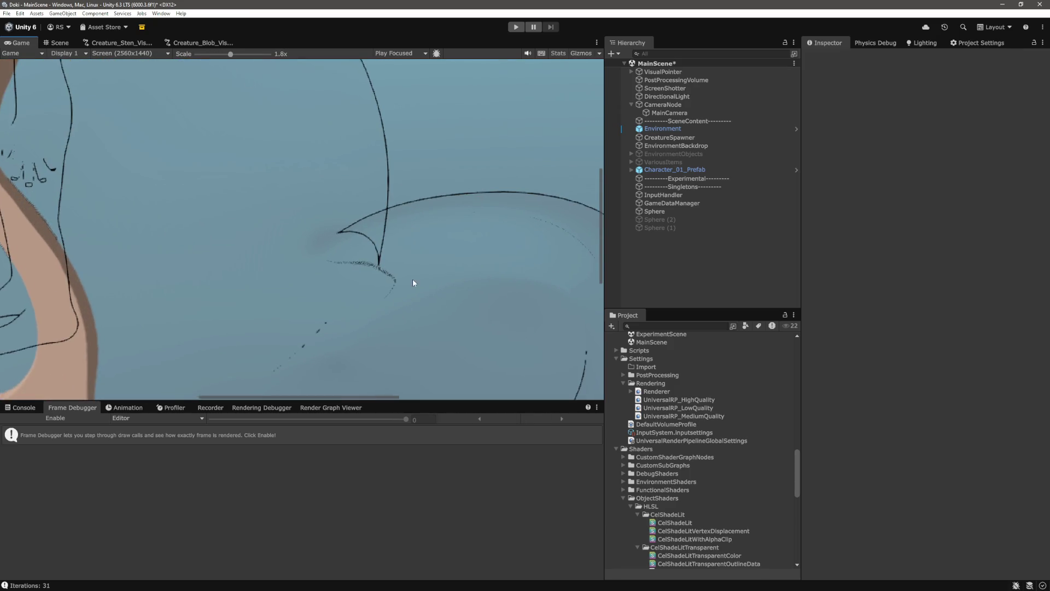
mouse_move(362, 396)
mouse_down()
mouse_move(182, 395)
mouse_move(241, 403)
mouse_up()
key(ctrl+1)
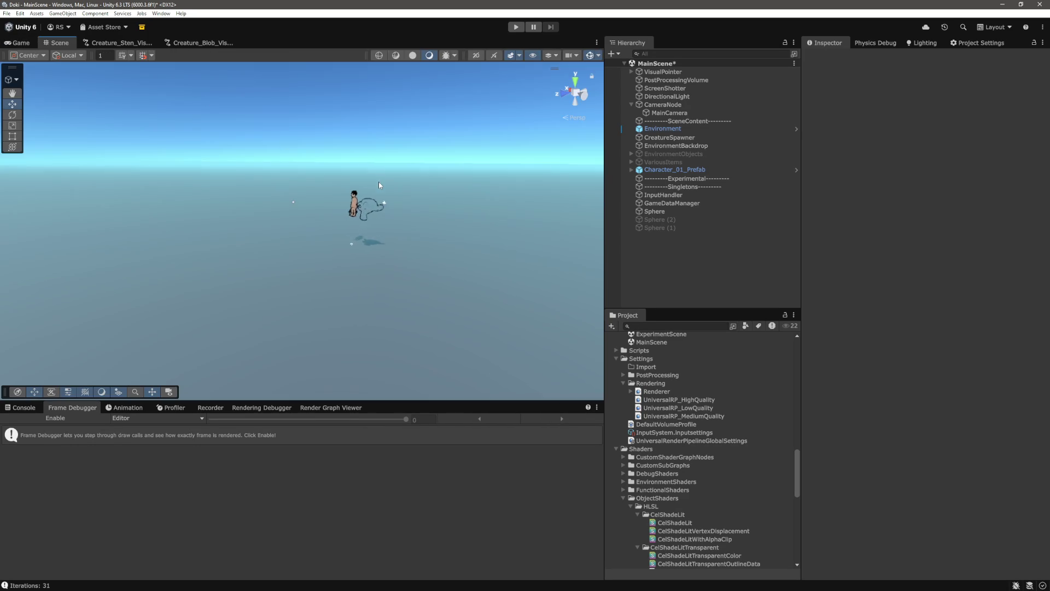
scroll(296, 180, up, 10)
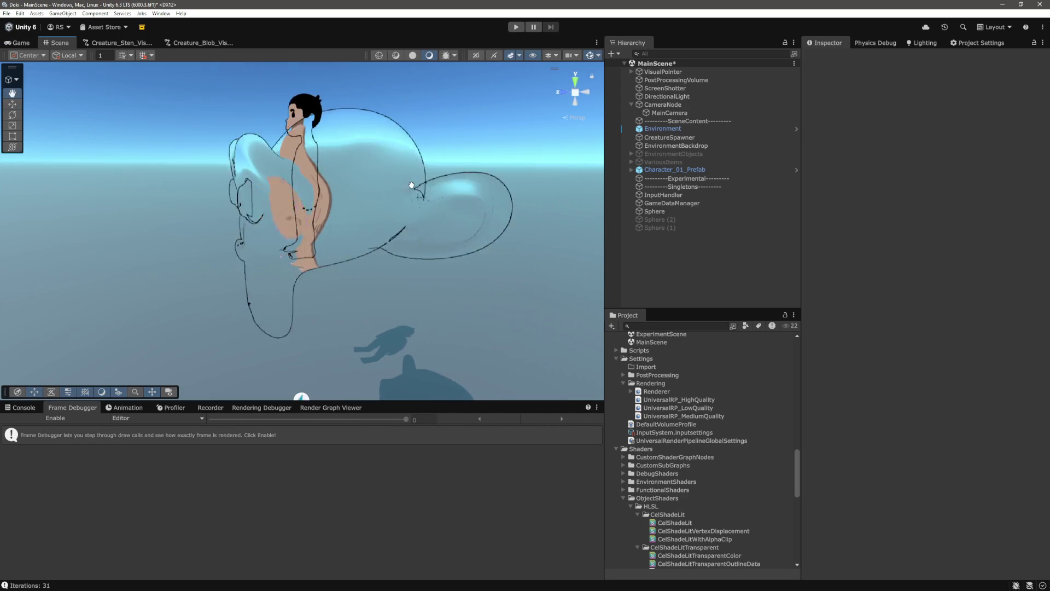
scroll(422, 179, down, 10)
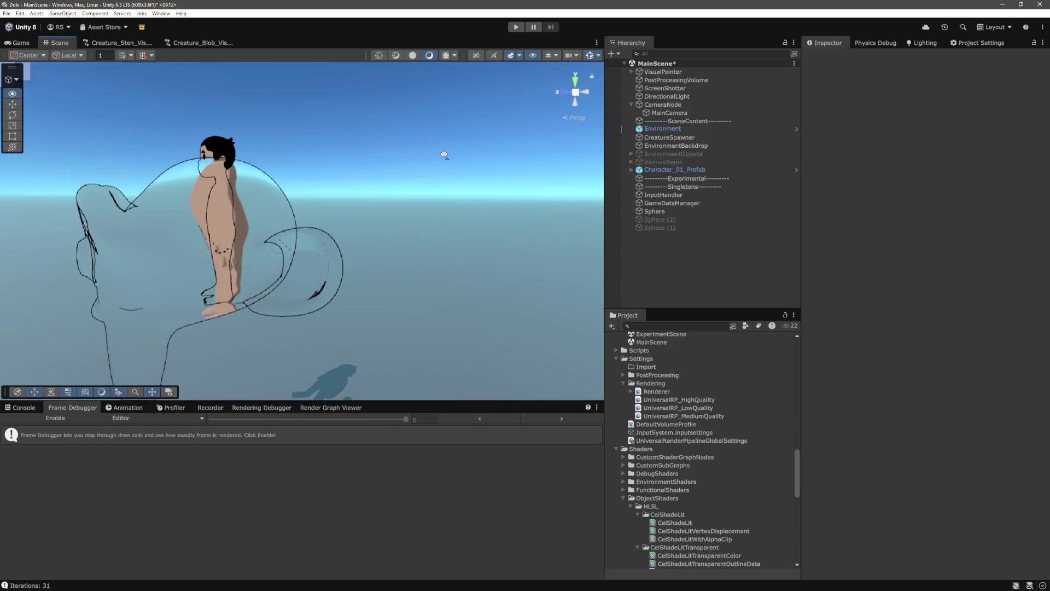
mouse_move(458, 162)
mouse_down()
mouse_move(423, 182)
mouse_move(414, 166)
mouse_move(429, 175)
mouse_move(417, 190)
mouse_move(399, 176)
mouse_move(425, 171)
mouse_move(411, 182)
mouse_move(471, 186)
mouse_up()
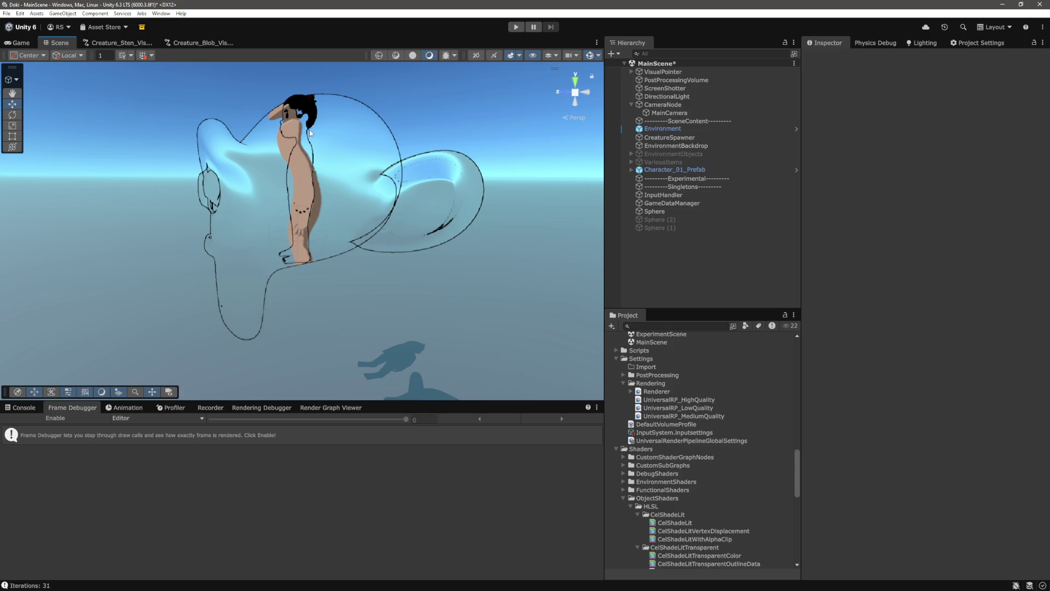
key(Right)
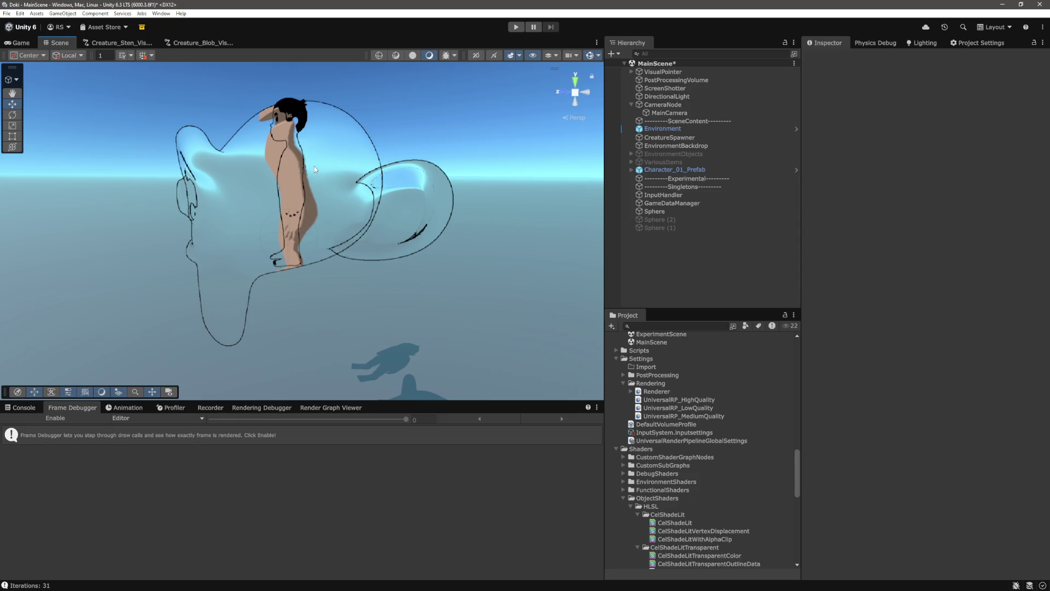
mouse_move(314, 166)
mouse_down()
mouse_move(306, 370)
mouse_move(328, 164)
mouse_move(315, 143)
mouse_move(337, 146)
mouse_move(328, 382)
mouse_move(293, 375)
mouse_move(274, 394)
mouse_move(327, 145)
mouse_up()
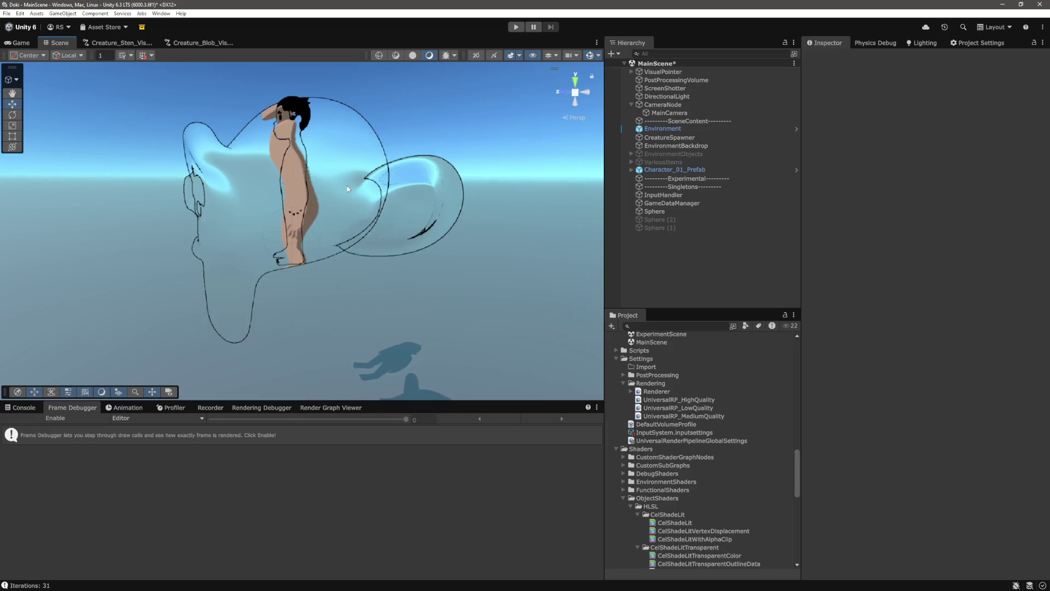
- Open OutlinesGenerateBlit.shader from the recent files list in VS Code
key(alt+Tab)
click(563, 327)
key(ctrl+p)
key(Down)
key(Down)
key(Down)
key(Return)
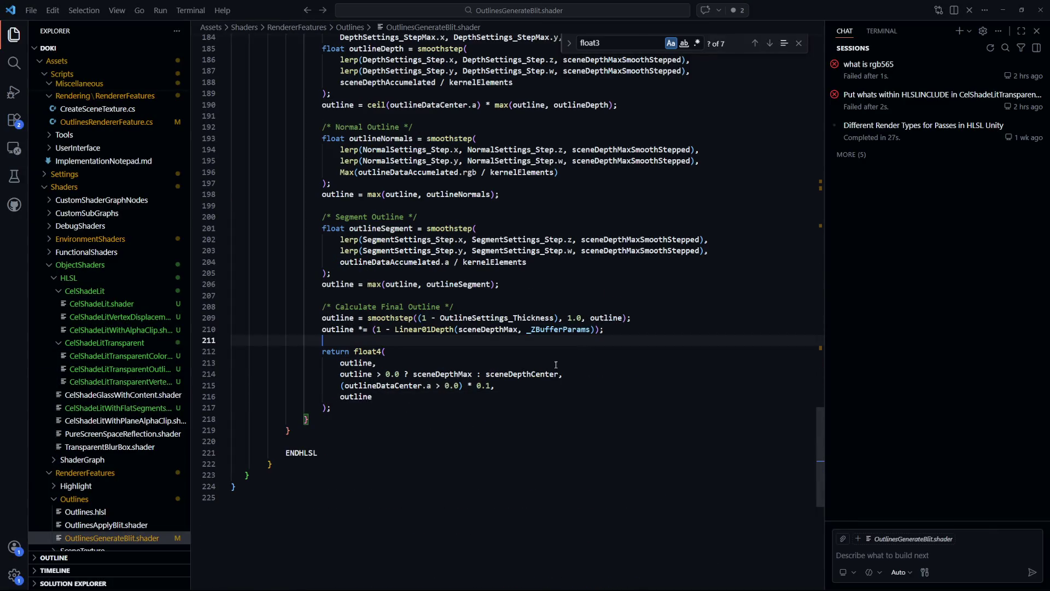
- Trace sceneDepthMax and sceneDepthCenter on line 214 of OutlinesGenerateBlit.shader
drag(235, 385, 336, 378)
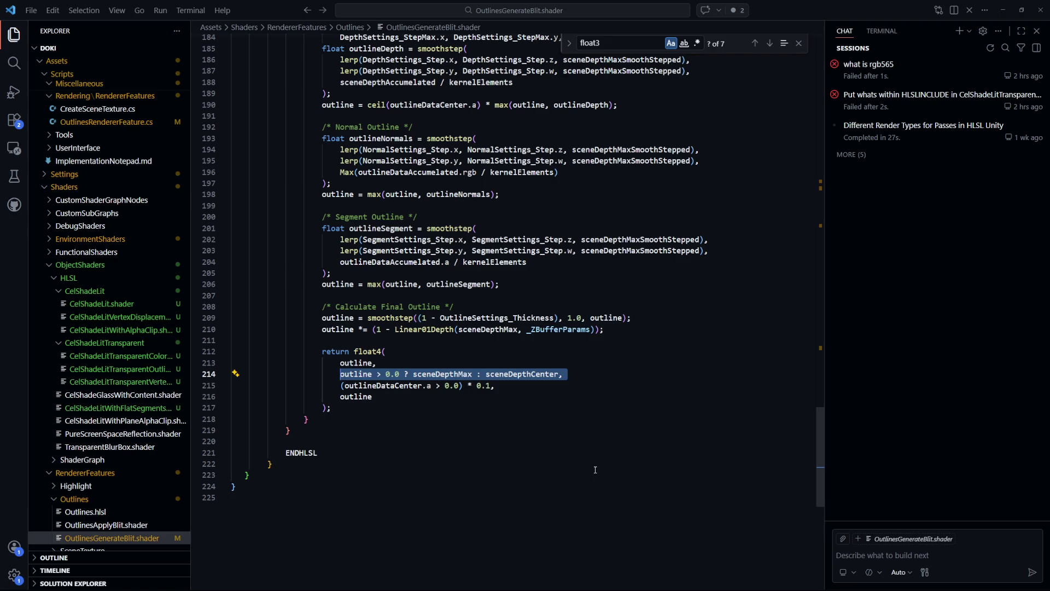
click(442, 374)
double_click(442, 374)
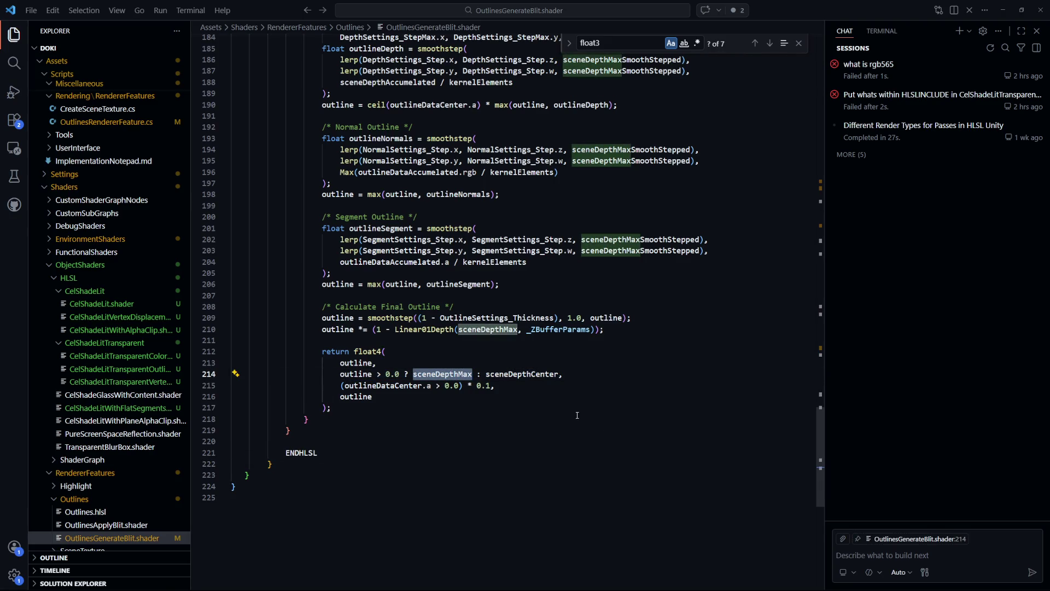
double_click(520, 374)
double_click(455, 374)
click(557, 428)
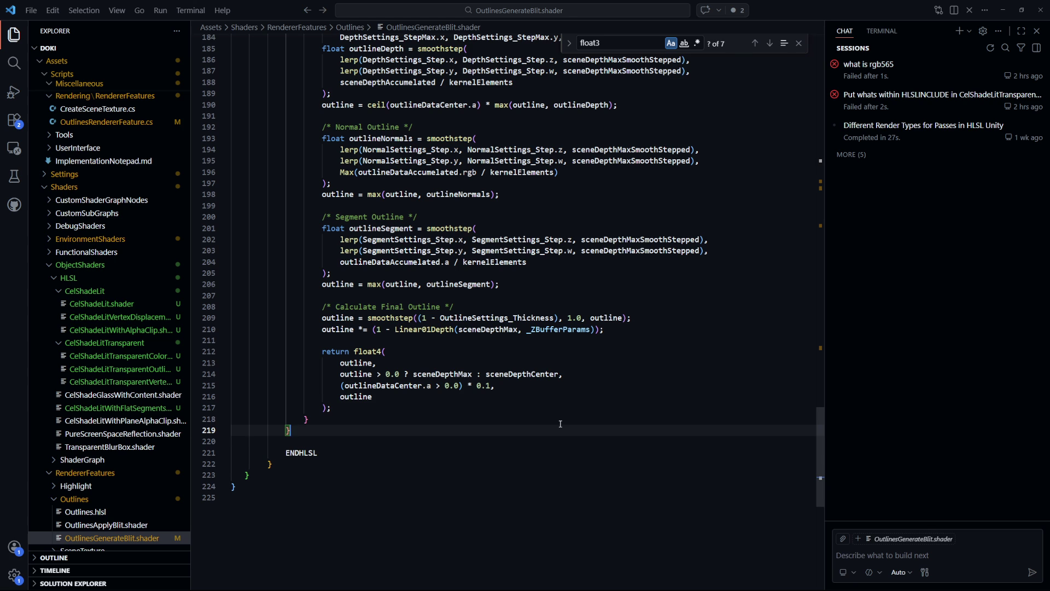
key(ctrl+p)
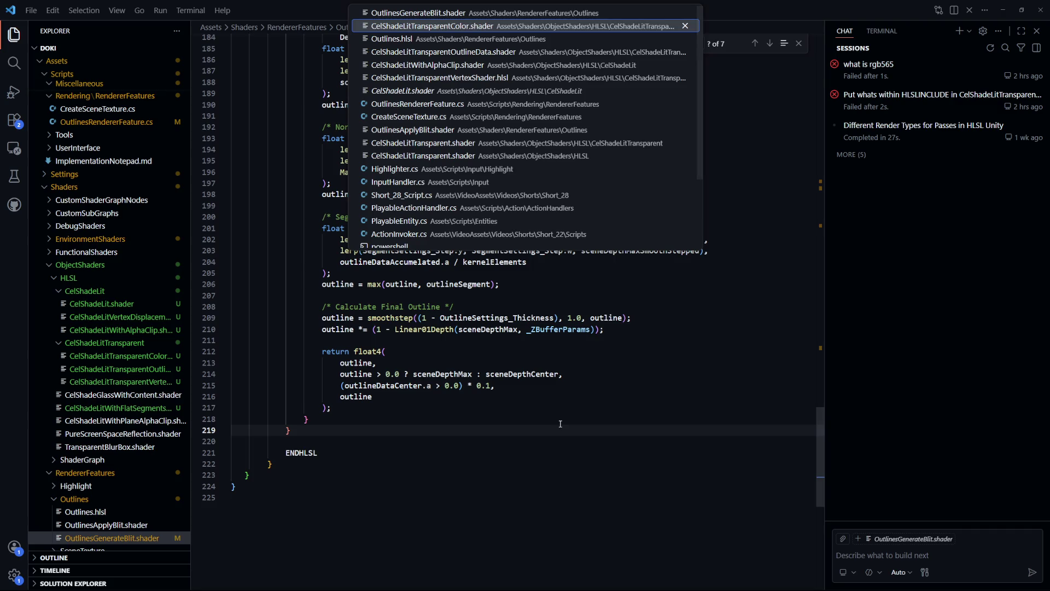
- Open CelShadeLitTransparentOutlineData.shader and select its depth output on line 120
key(Down)
key(Down)
key(Down)
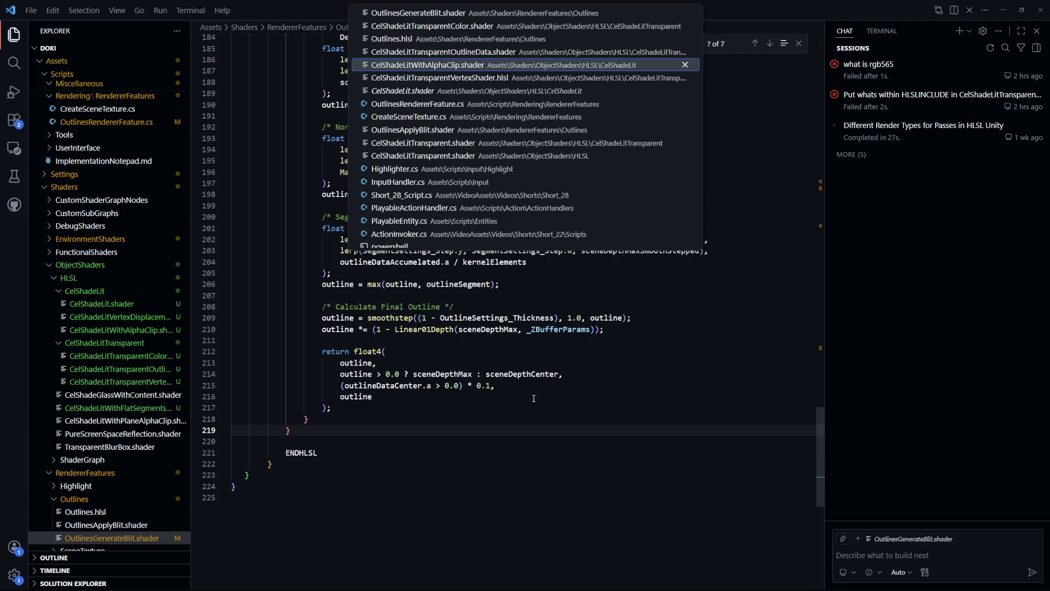
key(Up)
key(Return)
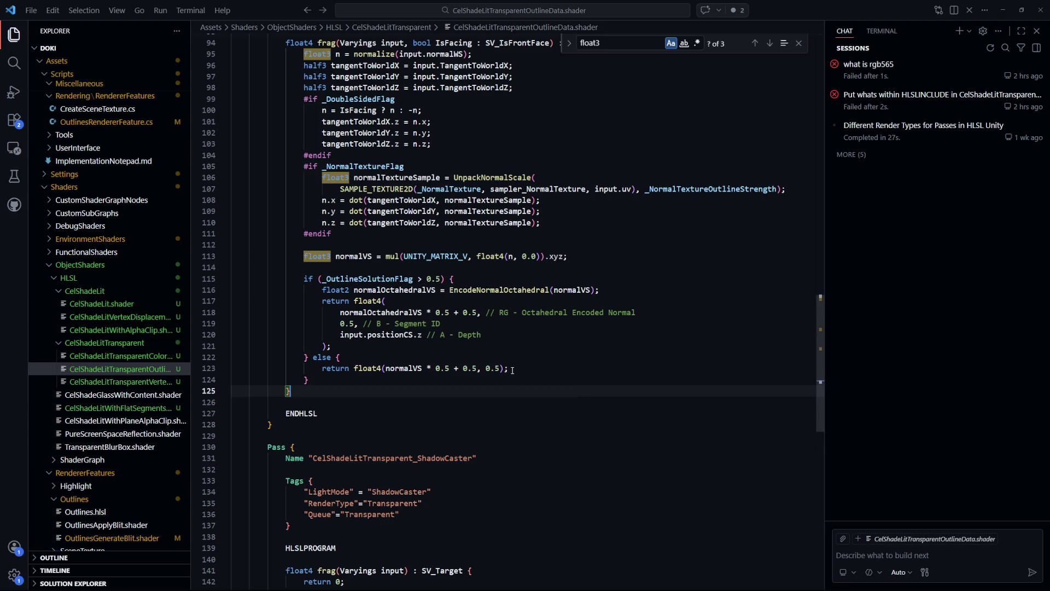
drag(481, 334, 336, 337)
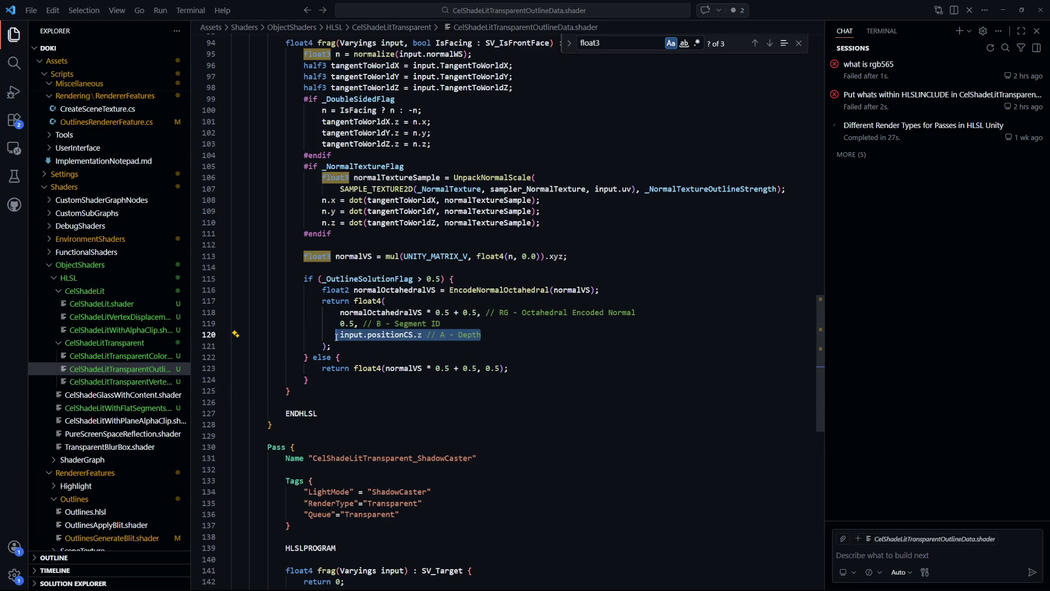
key(alt+Tab)
scroll(305, 191, up, 3)
scroll(307, 189, down, 2)
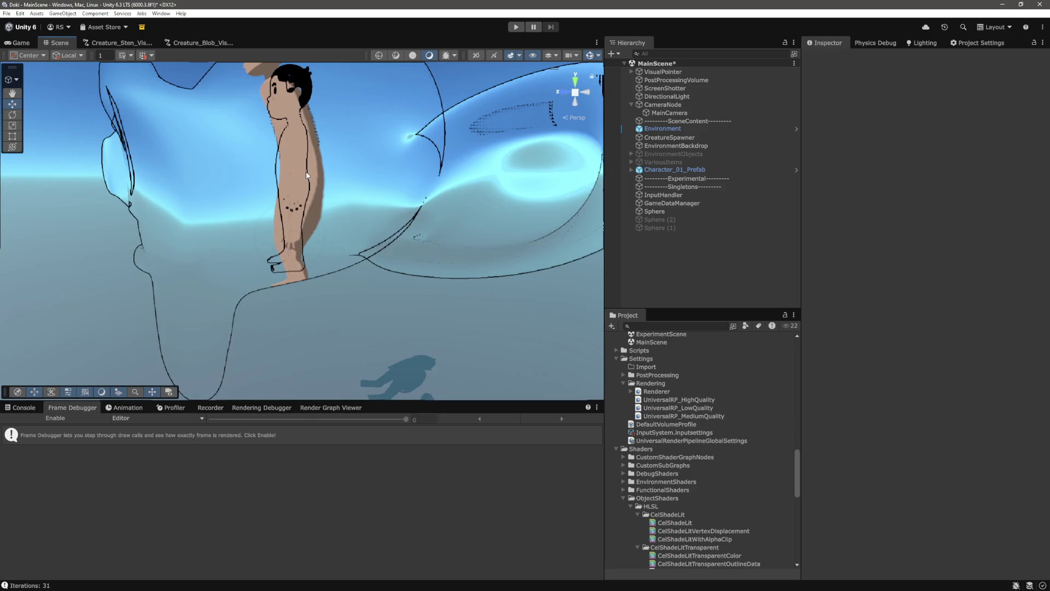
- Orbit the Scene view around the character and sphere, then check the Game view at 0.57x
scroll(308, 175, down, 3)
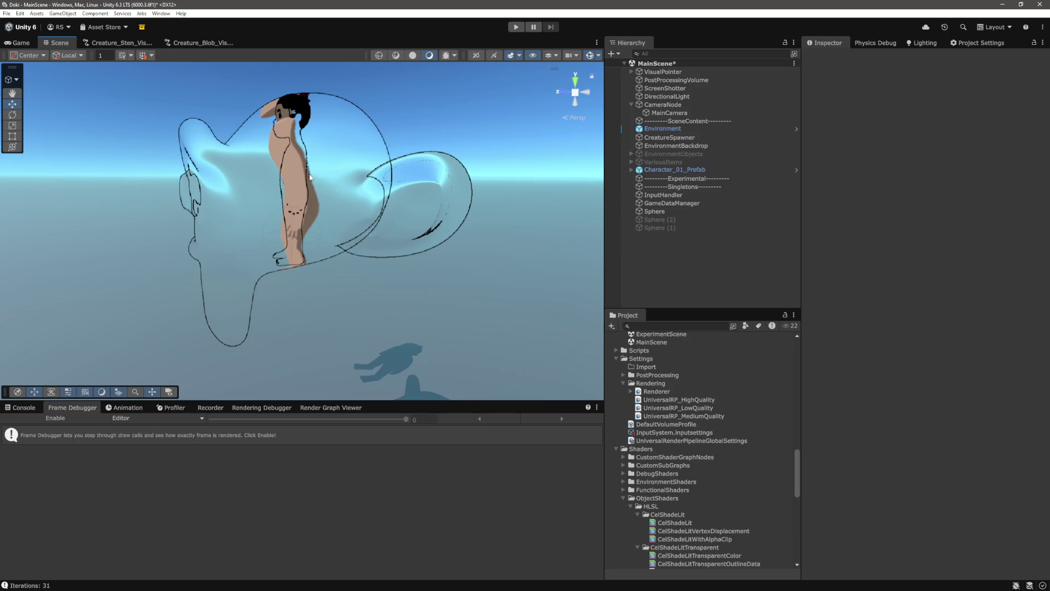
scroll(307, 164, up, 3)
scroll(308, 163, down, 2)
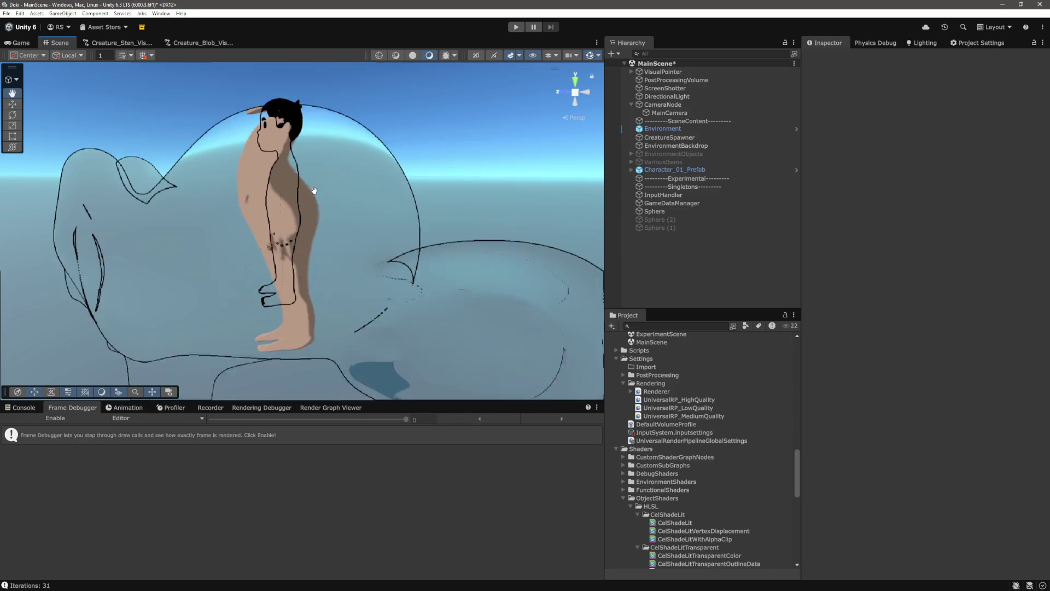
click(391, 242)
scroll(462, 250, up, 3)
mouse_move(462, 250)
mouse_down()
mouse_move(313, 227)
mouse_move(332, 235)
mouse_move(474, 153)
mouse_move(572, 188)
mouse_move(276, 100)
mouse_move(167, 108)
mouse_move(133, 175)
mouse_move(359, 202)
mouse_move(466, 131)
mouse_up()
click(474, 154)
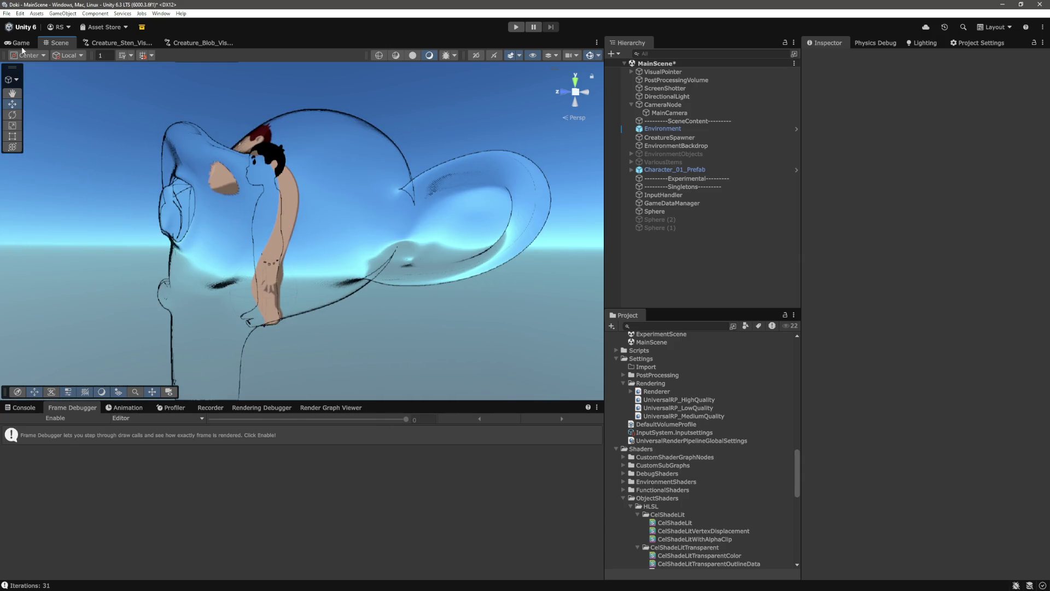
key(ctrl+2)
scroll(256, 115, down, 5)
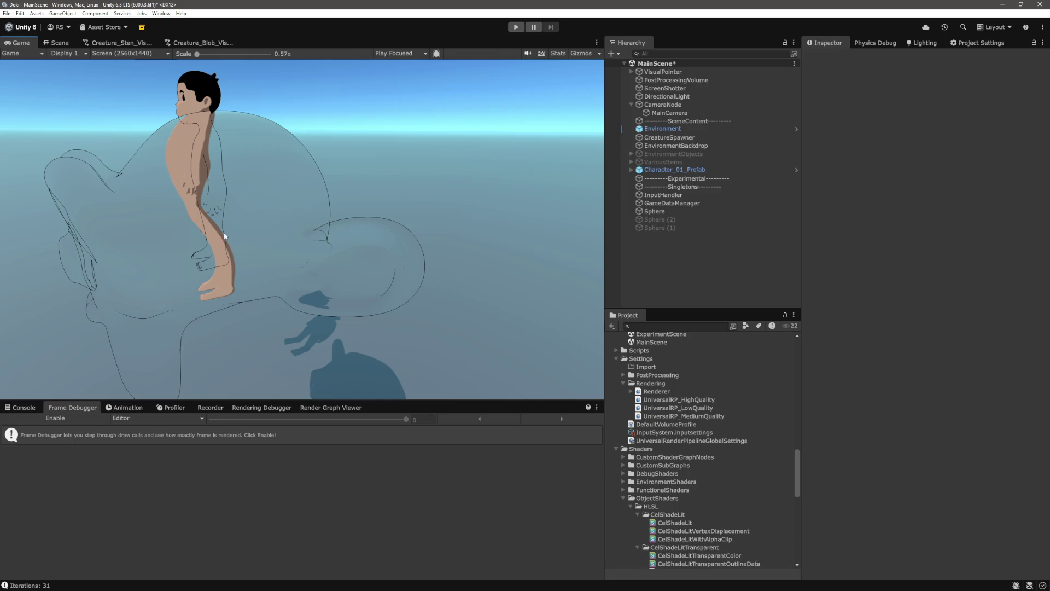
key(alt+Tab)
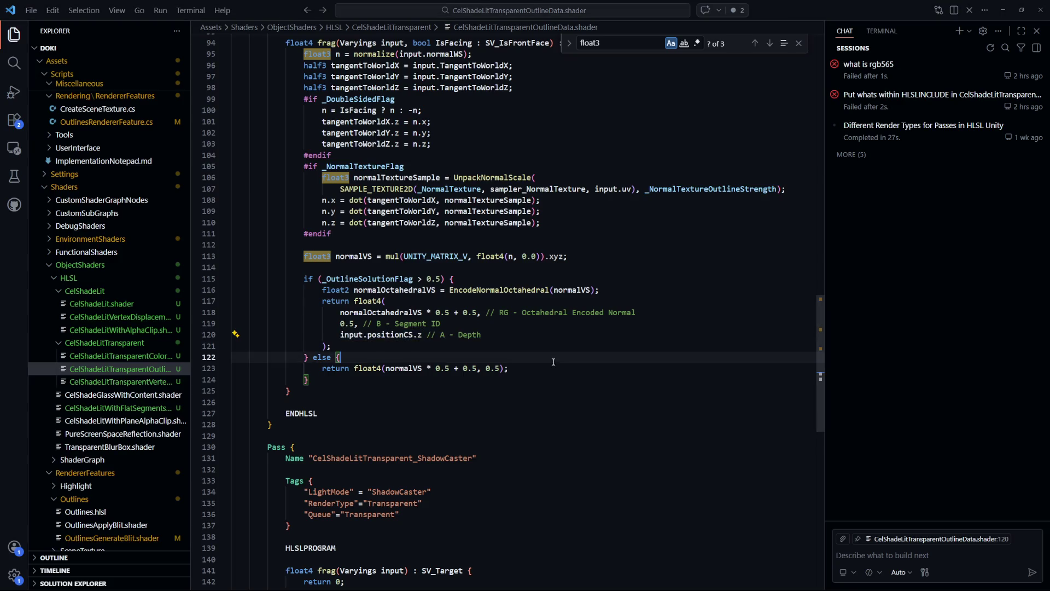
- Select the Max operation in the BlendOp Add, Max line 76 of the outline data pass
triple_click(504, 333)
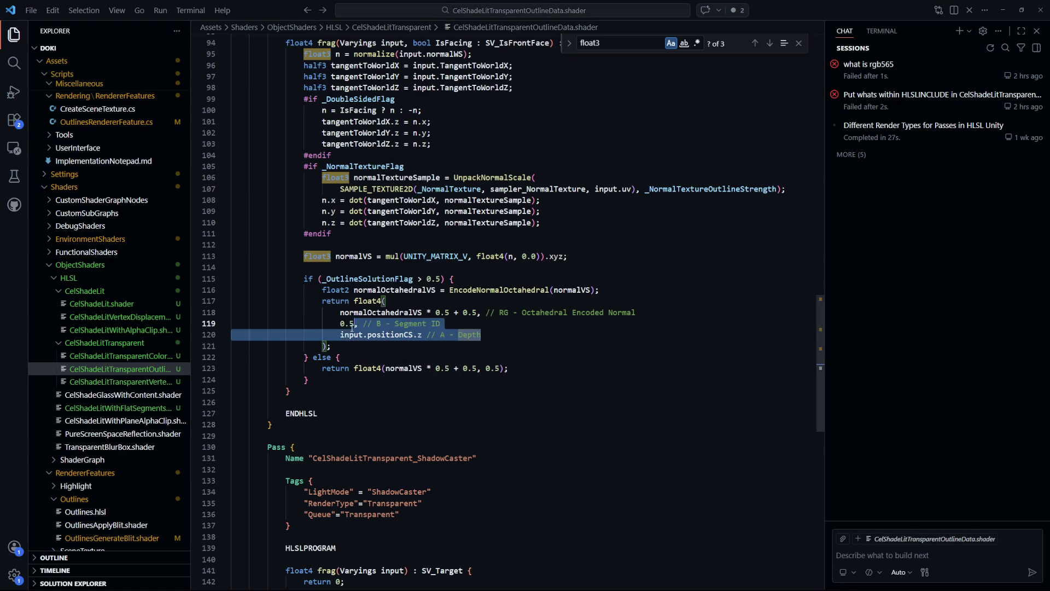
scroll(506, 336, up, 9)
double_click(351, 130)
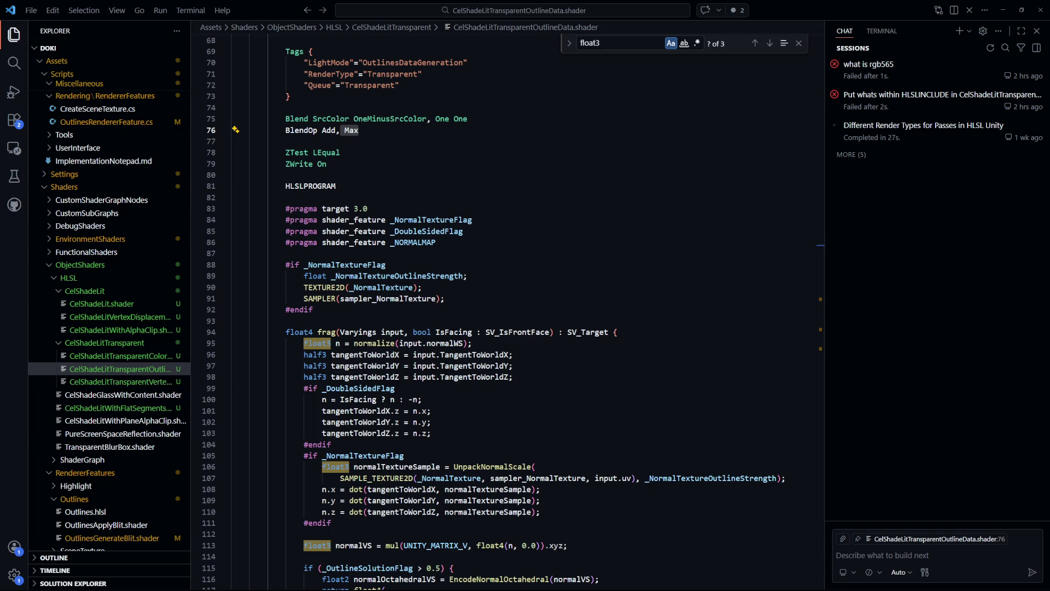
click(529, 276)
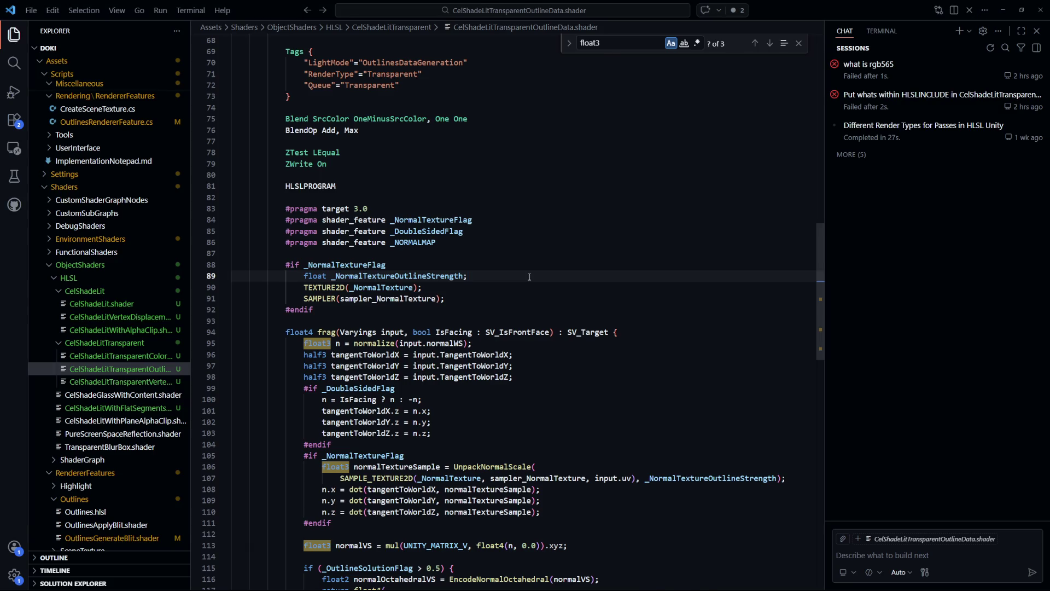
key(alt+Tab)
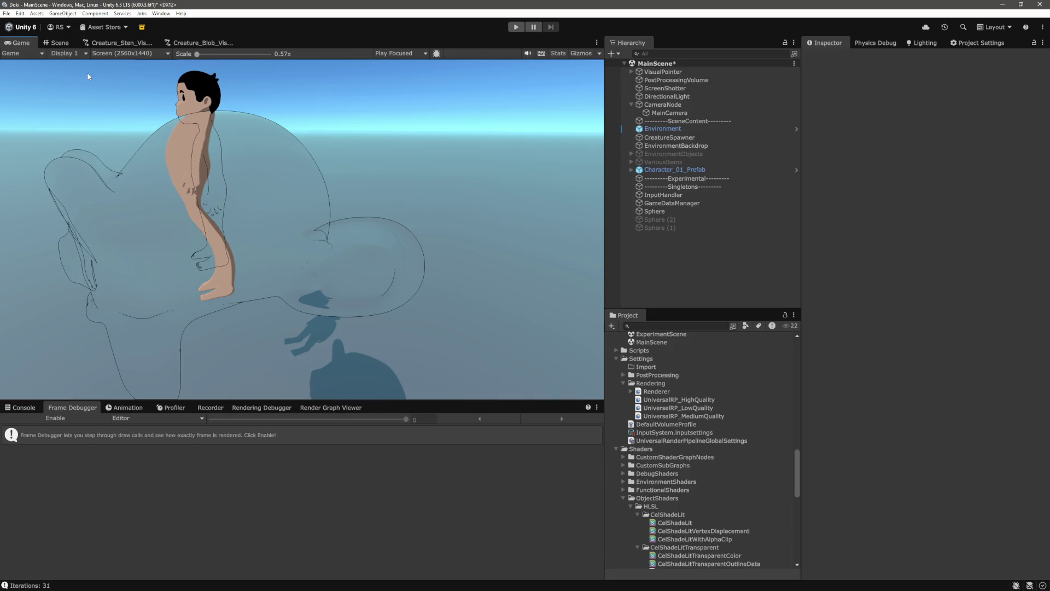
- Orbit and pan the Scene view to centre the character
click(58, 43)
drag(274, 161, 326, 158)
click(326, 159)
key(w)
drag(326, 159, 274, 107)
click(274, 106)
mouse_move(323, 153)
mouse_down()
mouse_move(477, 248)
mouse_move(399, 276)
mouse_move(480, 272)
mouse_move(347, 265)
mouse_move(387, 298)
mouse_move(504, 326)
mouse_move(495, 301)
mouse_move(549, 256)
mouse_up()
- Zoom in and orbit to a close side view of the character
scroll(368, 283, down, 6)
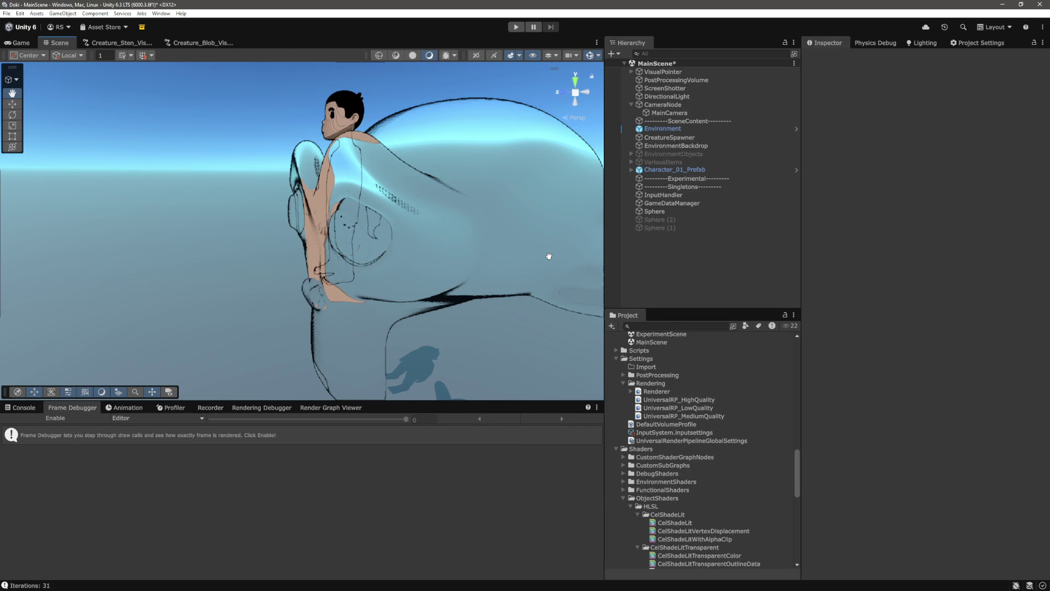
scroll(340, 273, down, 5)
mouse_move(340, 274)
mouse_down()
mouse_move(324, 286)
mouse_move(347, 262)
mouse_up()
scroll(395, 243, up, 2)
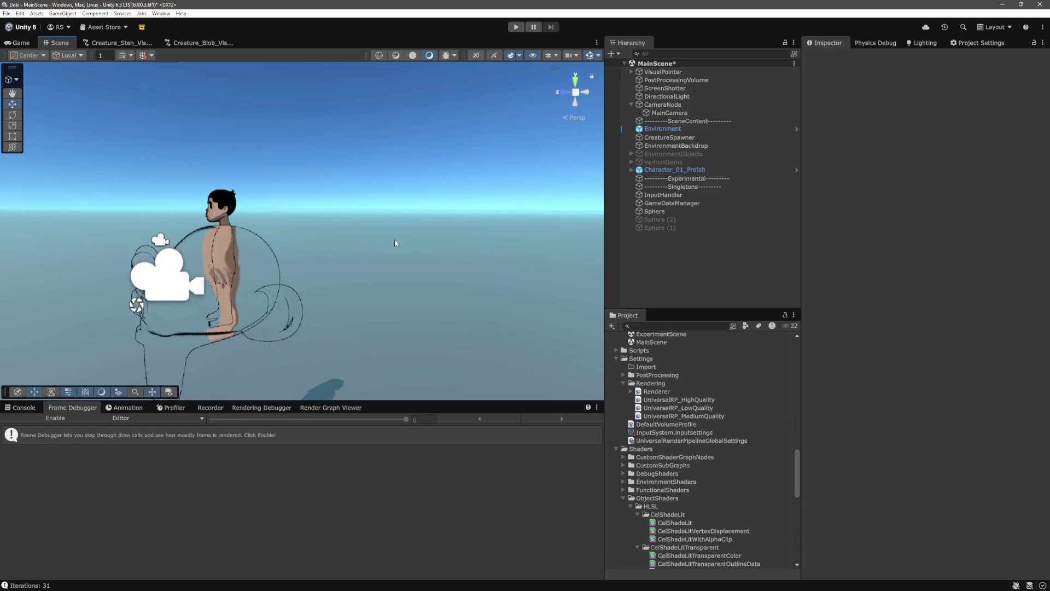
scroll(393, 245, up, 1)
scroll(390, 244, up, 6)
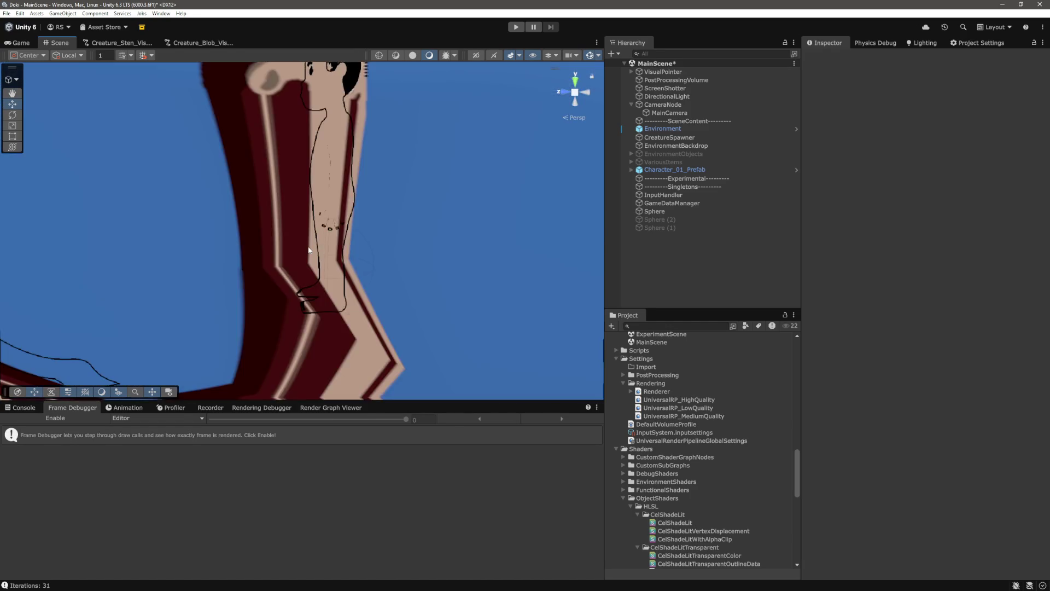
scroll(389, 241, down, 5)
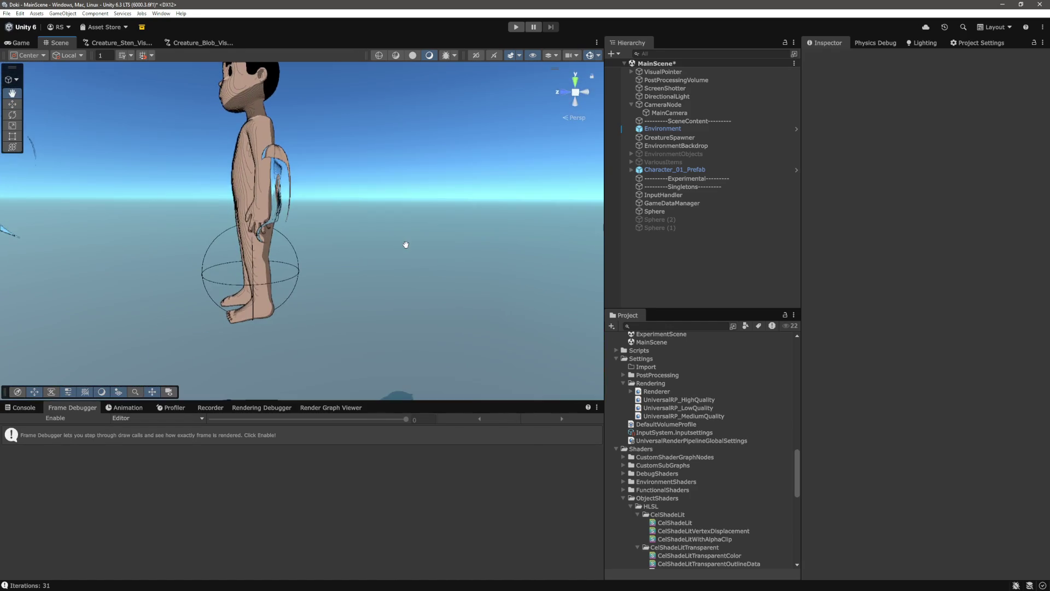
scroll(405, 244, up, 3)
scroll(406, 245, up, 2)
scroll(405, 242, down, 4)
mouse_move(406, 242)
mouse_down()
mouse_move(357, 246)
mouse_move(494, 262)
mouse_move(443, 265)
mouse_move(412, 249)
mouse_move(356, 286)
mouse_move(279, 269)
mouse_move(352, 270)
mouse_move(78, 225)
mouse_move(184, 213)
mouse_move(176, 221)
mouse_up()
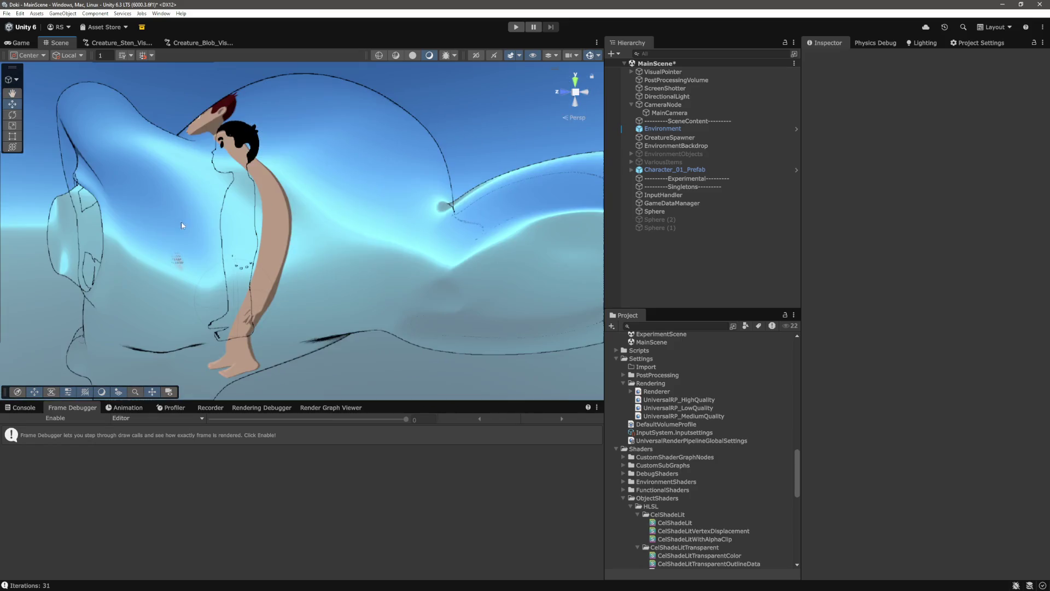
- Check the Game view, then select Max in line 76's BlendOp to change it to Min
click(21, 42)
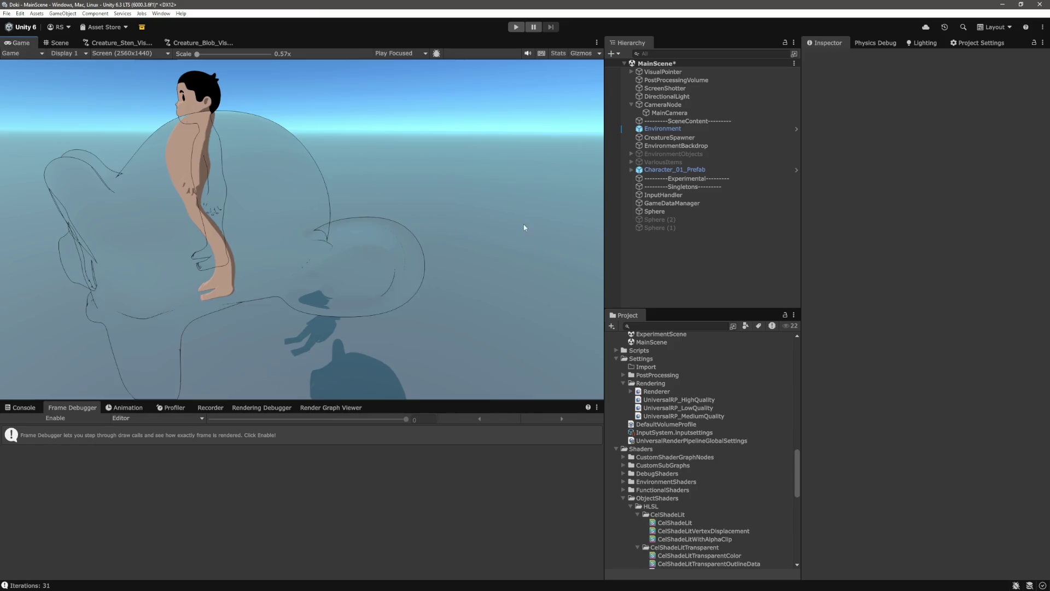
mouse_move(197, 53)
mouse_down()
mouse_move(231, 54)
mouse_move(197, 60)
mouse_up()
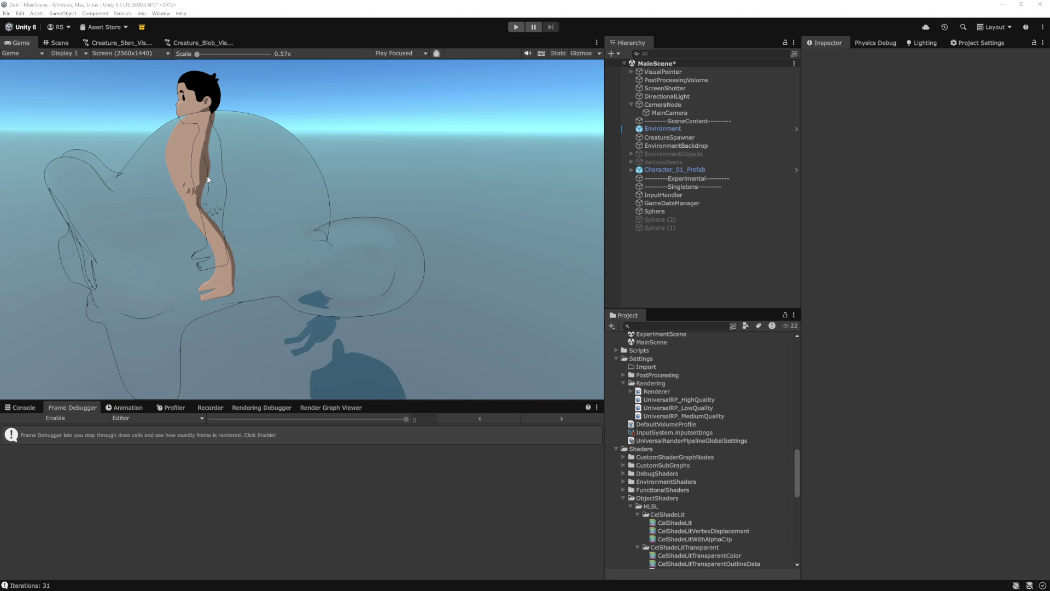
scroll(321, 265, up, 4)
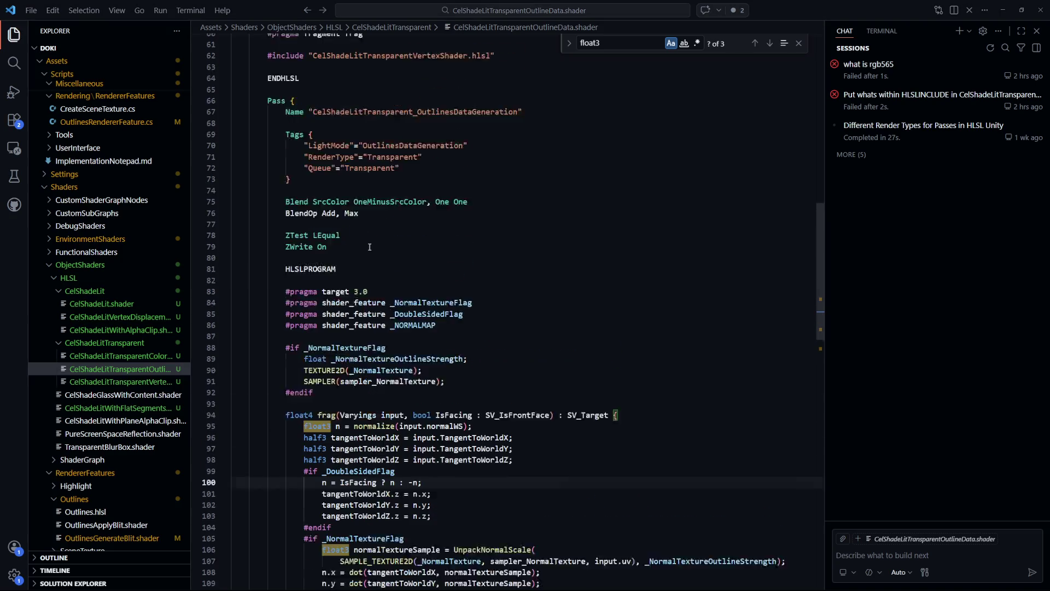
click(322, 268)
double_click(351, 234)
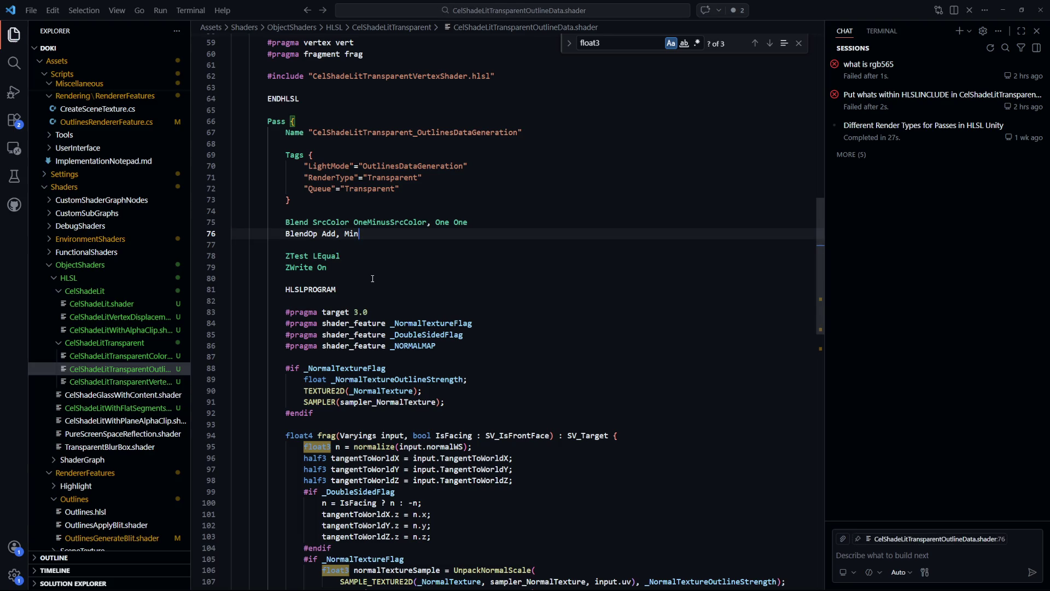
key(alt+Tab)
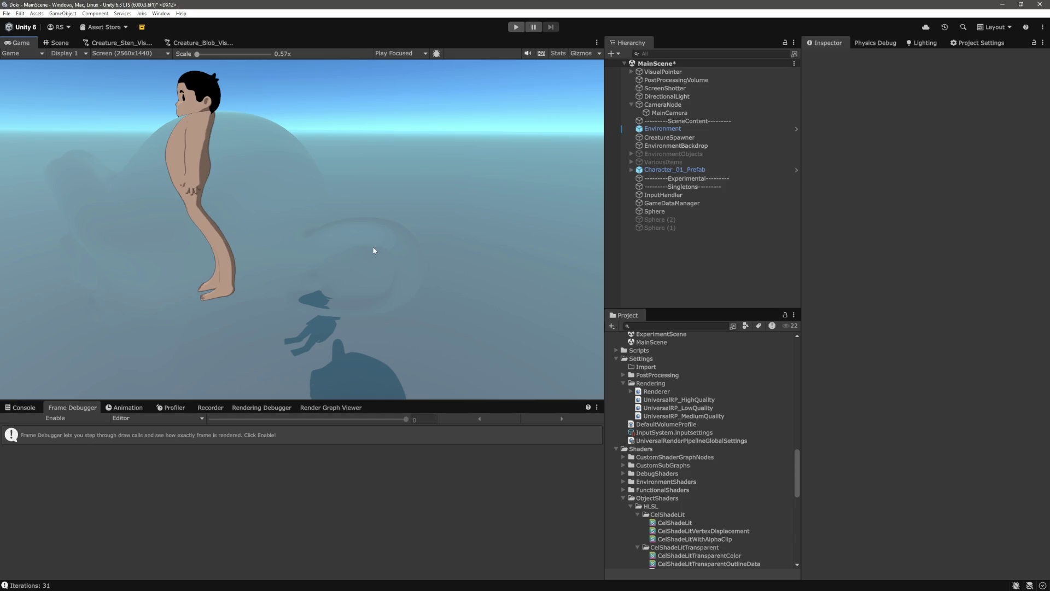
- View the Min-blended outlines from a side angle in the Scene view, then in the Game view
click(57, 43)
scroll(360, 224, up, 3)
mouse_move(360, 221)
mouse_down()
mouse_move(265, 246)
mouse_move(368, 284)
mouse_move(311, 214)
mouse_move(350, 156)
mouse_move(226, 160)
mouse_move(380, 242)
mouse_move(355, 230)
mouse_up()
click(21, 43)
key(alt+Tab)
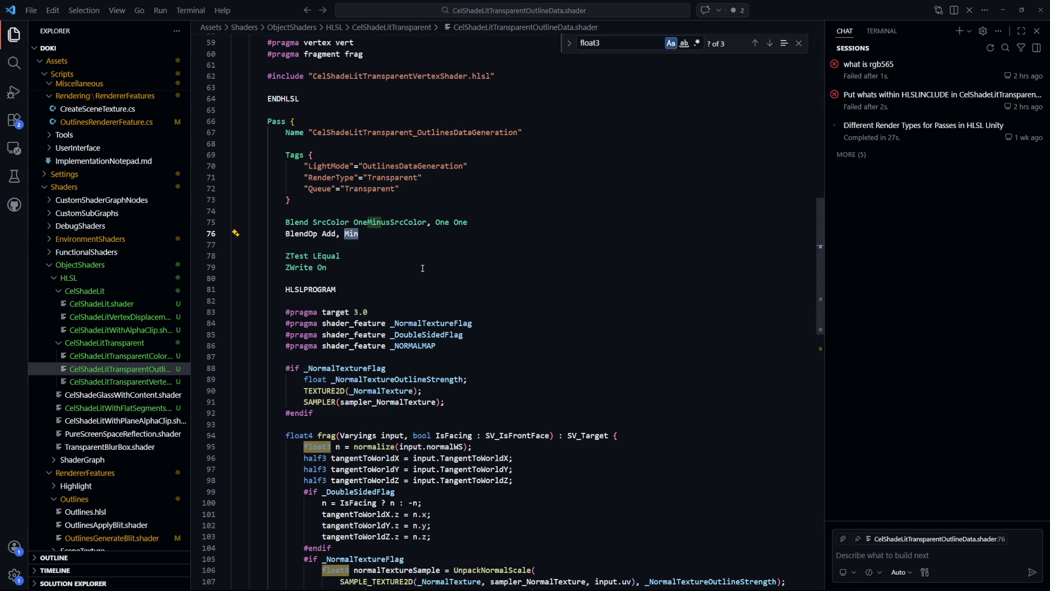
- Replace Min with Add on line 76 so the pass reads BlendOp Add, Add
text(Add)
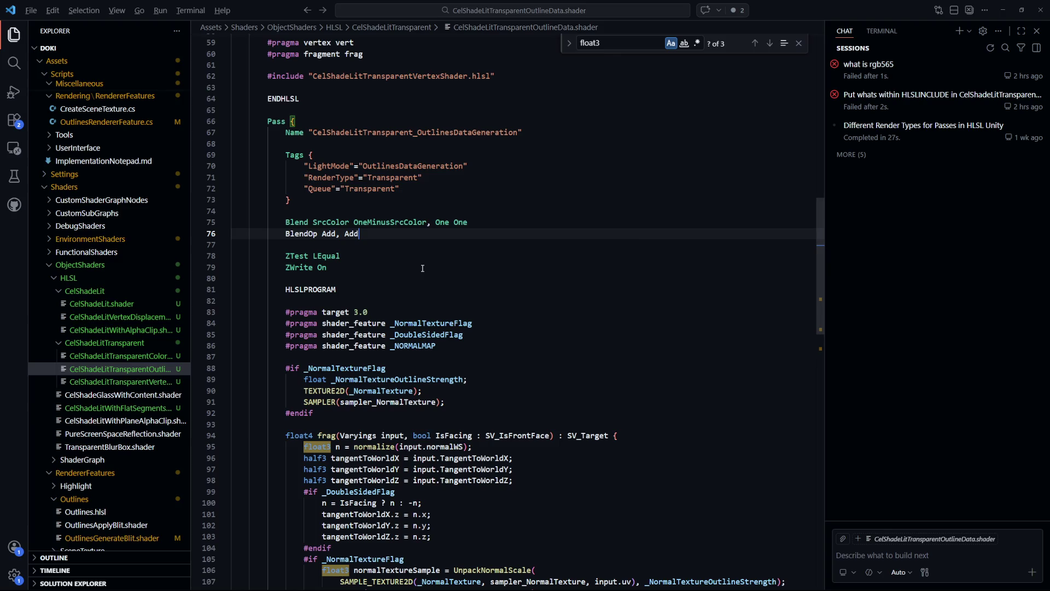
key(alt+Tab)
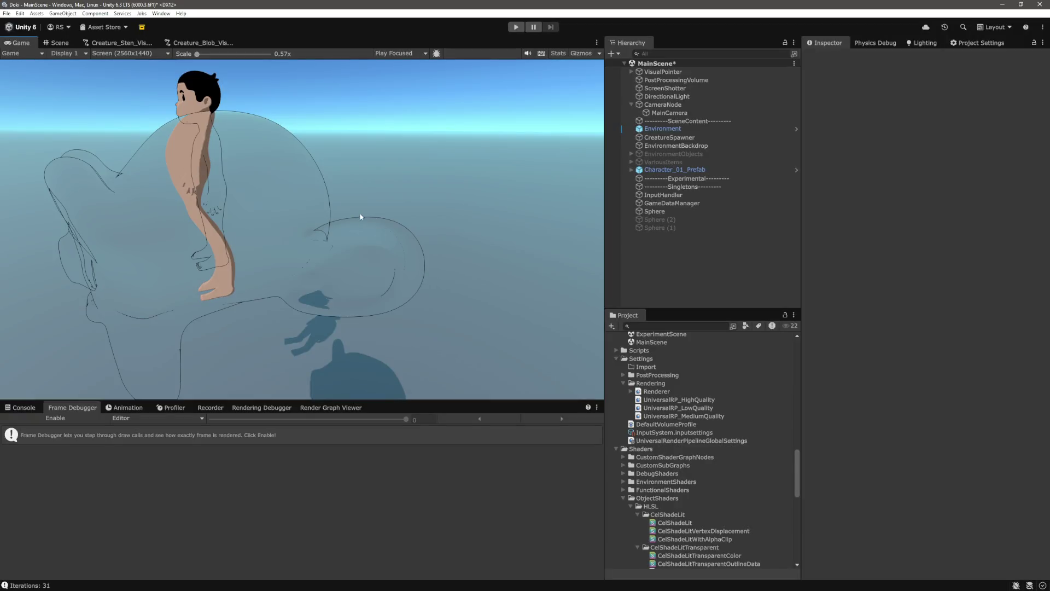
- Change line 76's alpha blend operation from Add to Subtract and save
key(alt+Tab)
key(ctrl+z)
key(ctrl+y)
text(Subtract)
key(ctrl+s)
key(alt+Tab)
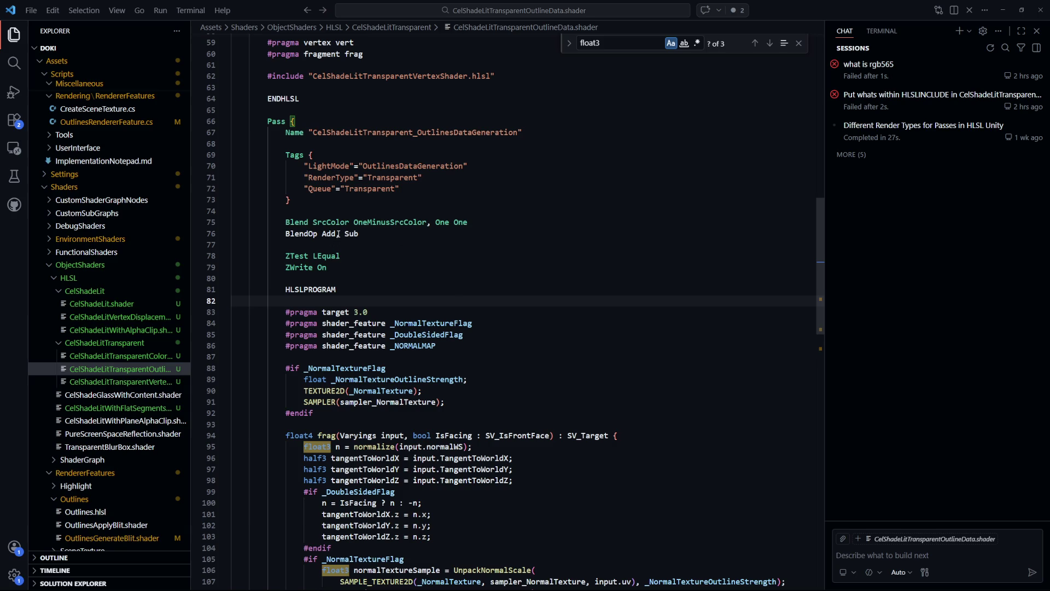
- Try RevSub as the alpha blend operation and save
double_click(351, 234)
text(RevSub)
key(ctrl+s)
key(alt+Tab)
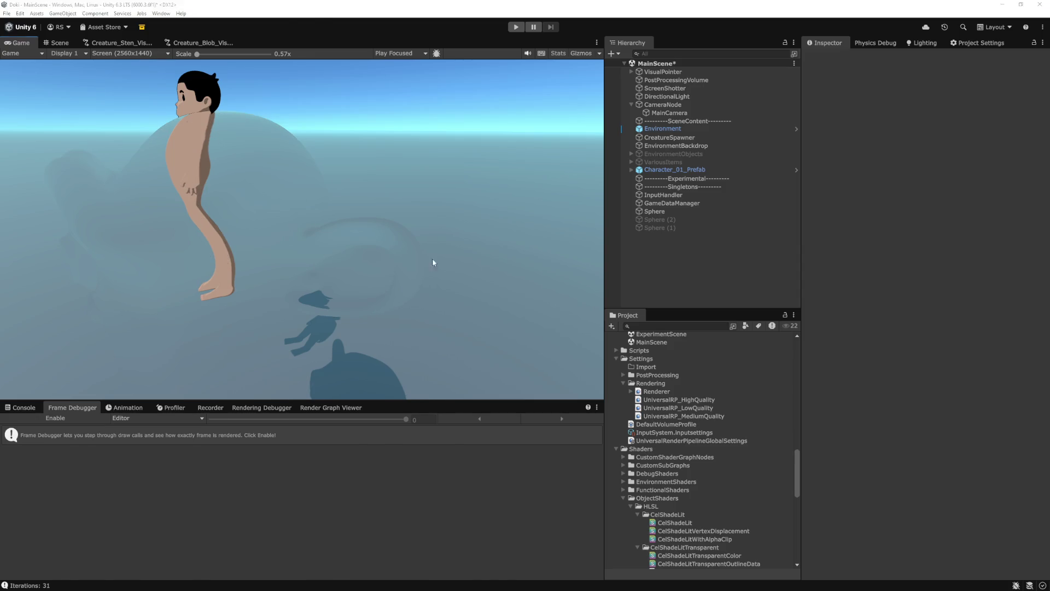
- Undo back to Sub, save, and orbit the Scene view around the character
key(alt+Tab)
key(ctrl+z)
key(ctrl+s)
key(alt+Tab)
click(56, 43)
mouse_move(296, 137)
mouse_down()
mouse_move(347, 128)
mouse_move(262, 118)
mouse_move(190, 166)
mouse_move(206, 169)
mouse_move(317, 115)
mouse_move(375, 51)
mouse_move(314, 216)
mouse_move(340, 235)
mouse_move(358, 227)
mouse_up()
- Revert line 76 to BlendOp Add, Min, save, and orbit to inspect the outlines
key(alt+Tab)
key(ctrl+z)
key(ctrl+z)
key(ctrl+s)
key(alt+Tab)
mouse_move(394, 241)
mouse_down()
mouse_move(520, 176)
mouse_move(537, 181)
mouse_move(365, 232)
mouse_up()
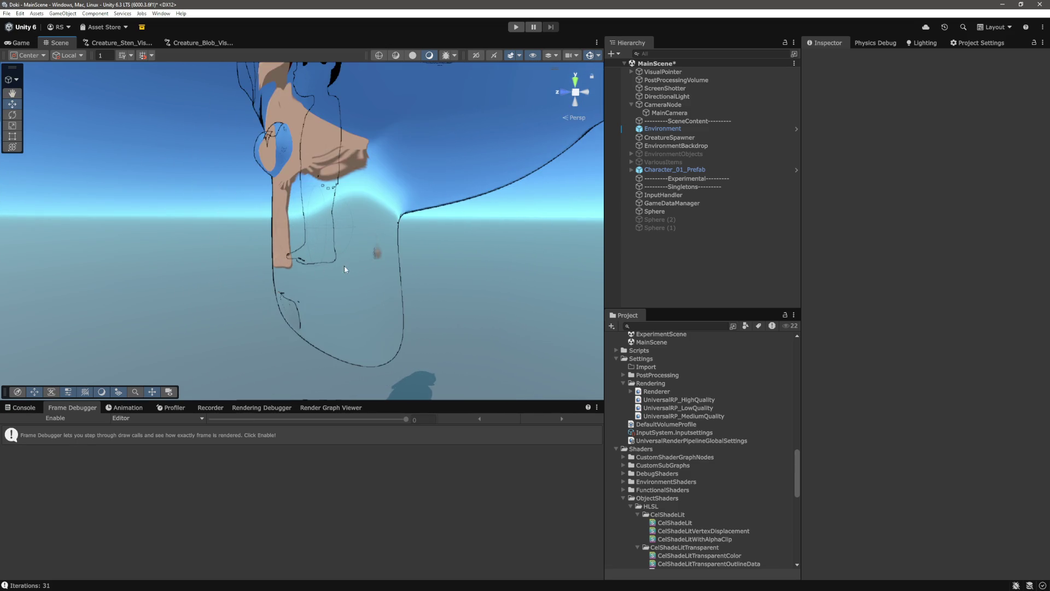
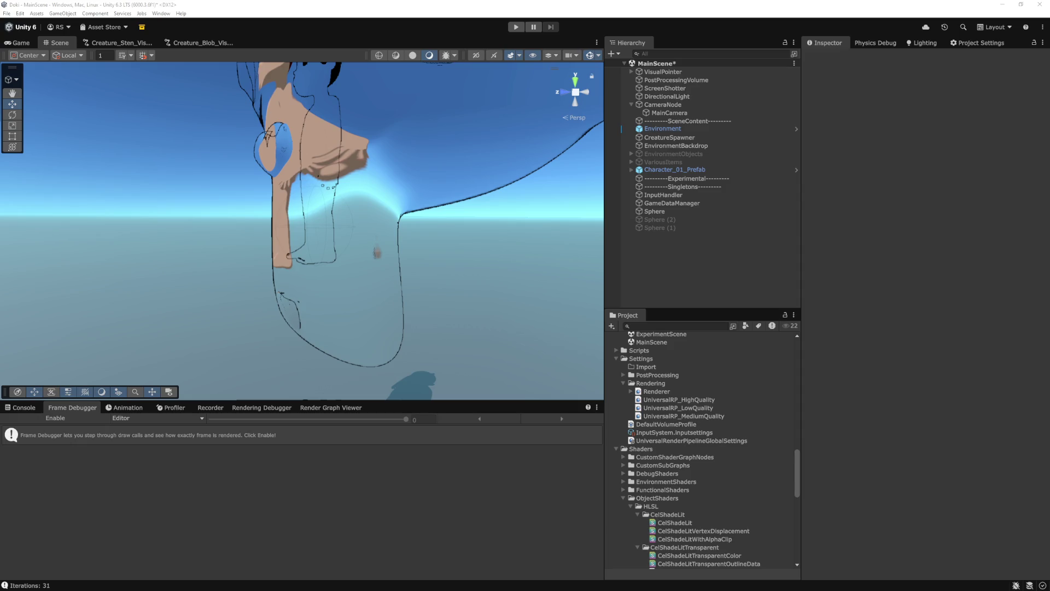
- Orbit the Scene view around the creature, then return to the shader's Blend settings on line 75
click(152, 314)
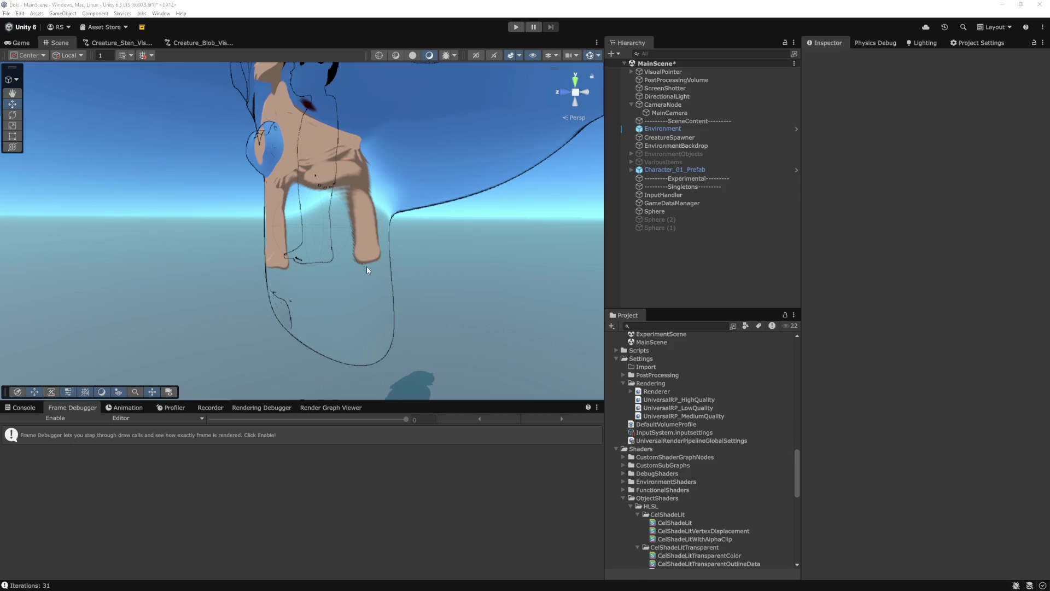
mouse_move(409, 197)
mouse_down()
mouse_move(409, 239)
mouse_move(413, 208)
mouse_move(418, 225)
mouse_move(365, 242)
mouse_move(370, 232)
mouse_move(246, 291)
mouse_move(263, 260)
mouse_move(323, 274)
mouse_move(347, 310)
mouse_move(376, 288)
mouse_move(378, 277)
mouse_move(355, 266)
mouse_up()
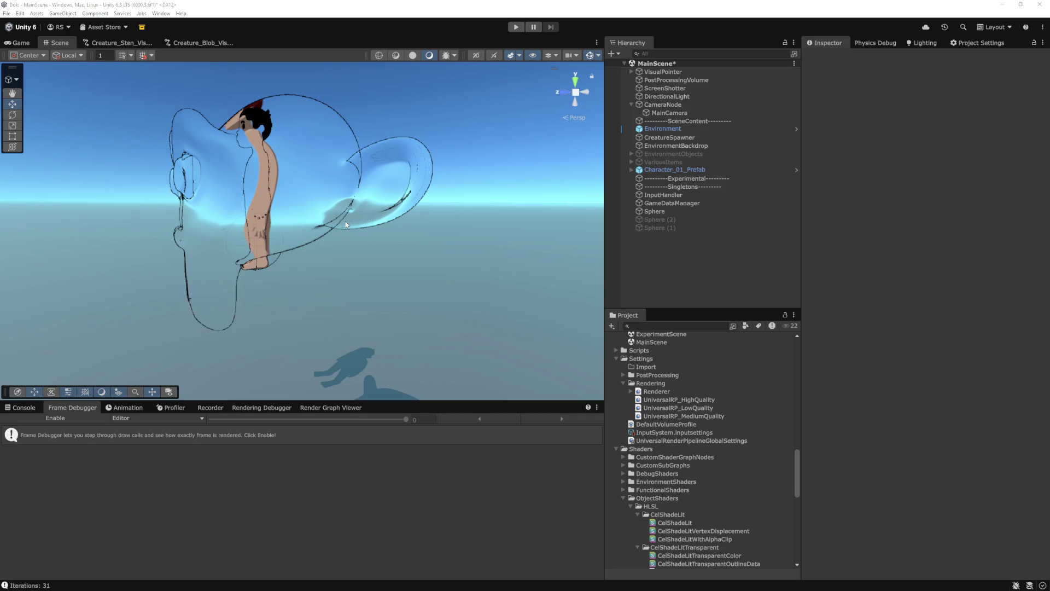
key(alt+Tab)
click(514, 298)
key(Up)
key(Up)
key(Up)
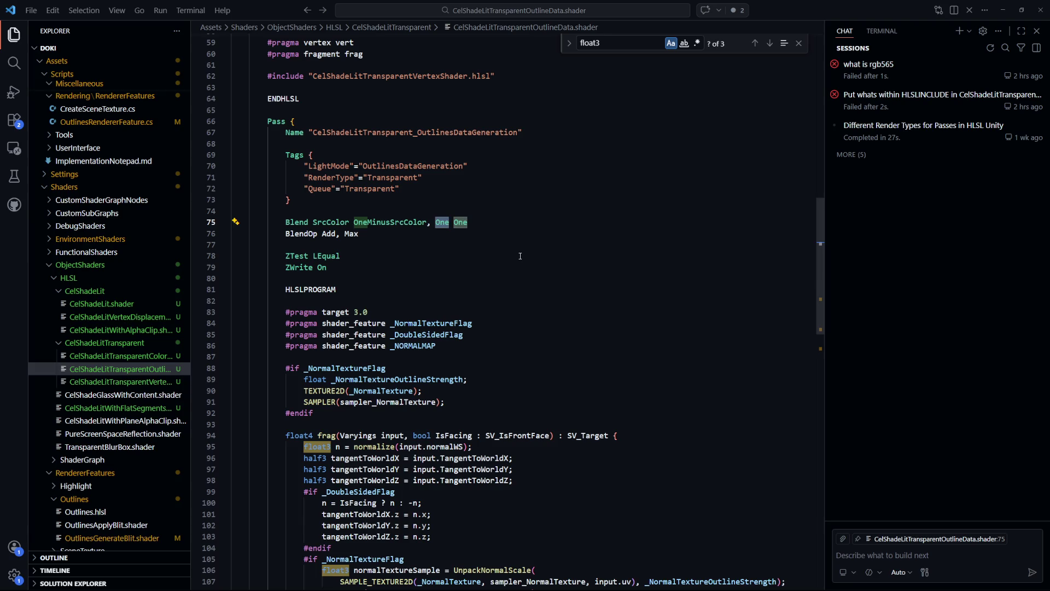
key(Down)
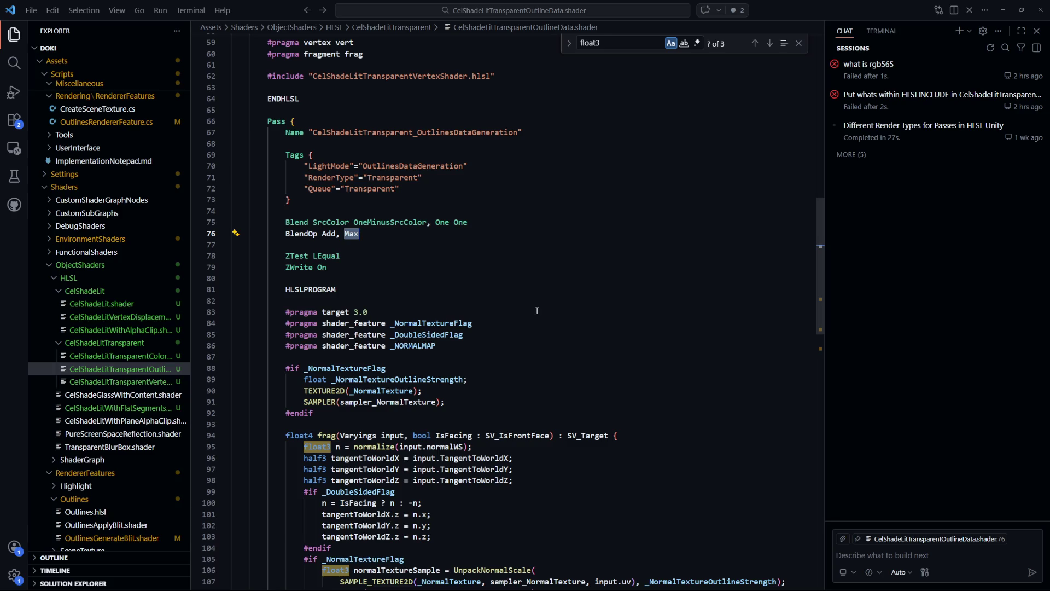
double_click(442, 224)
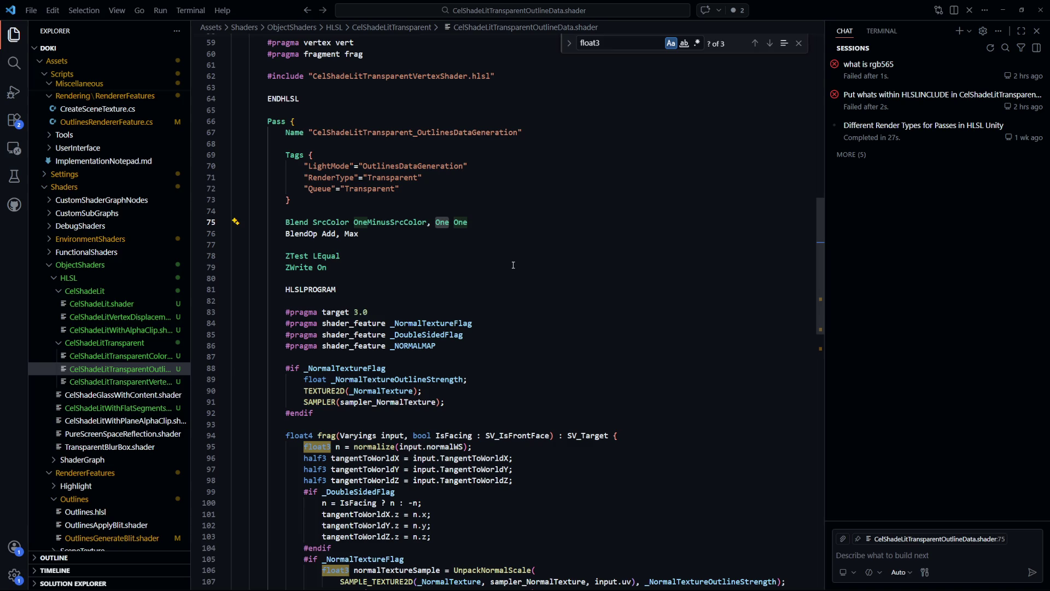
key(alt+Tab)
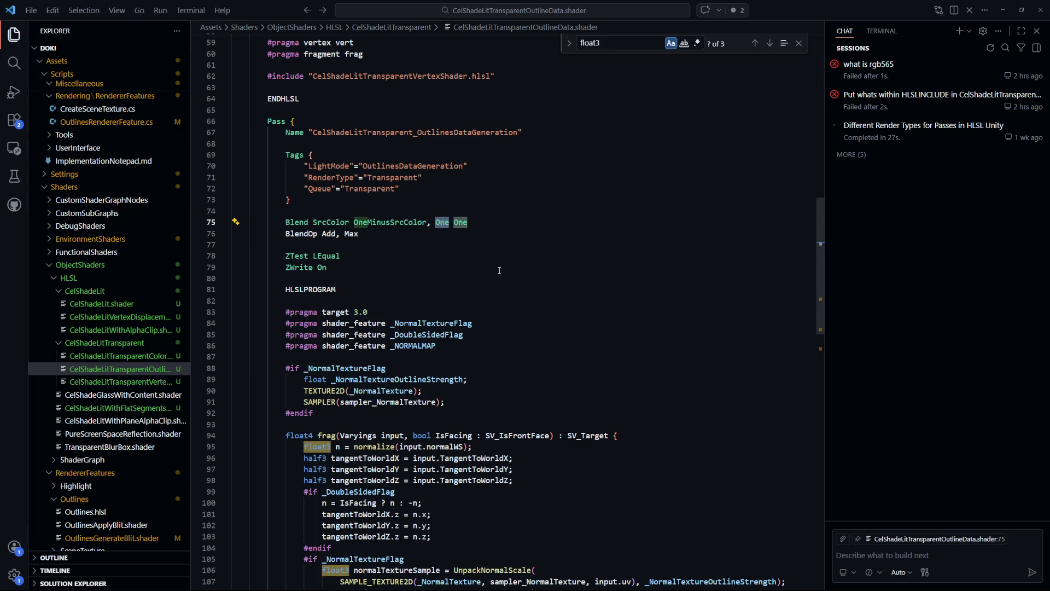
text(One)
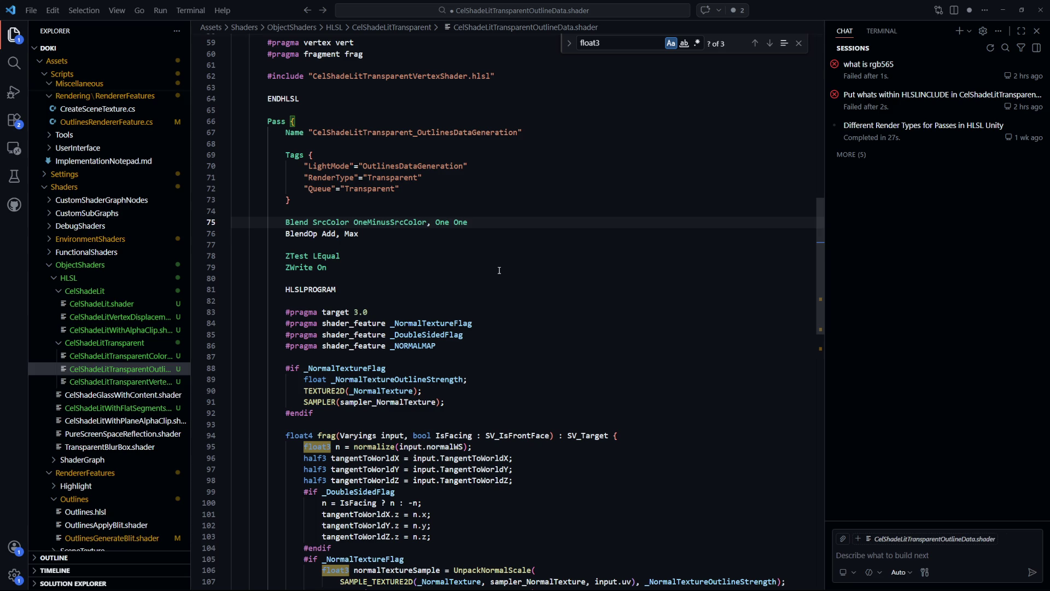
text(Minus)
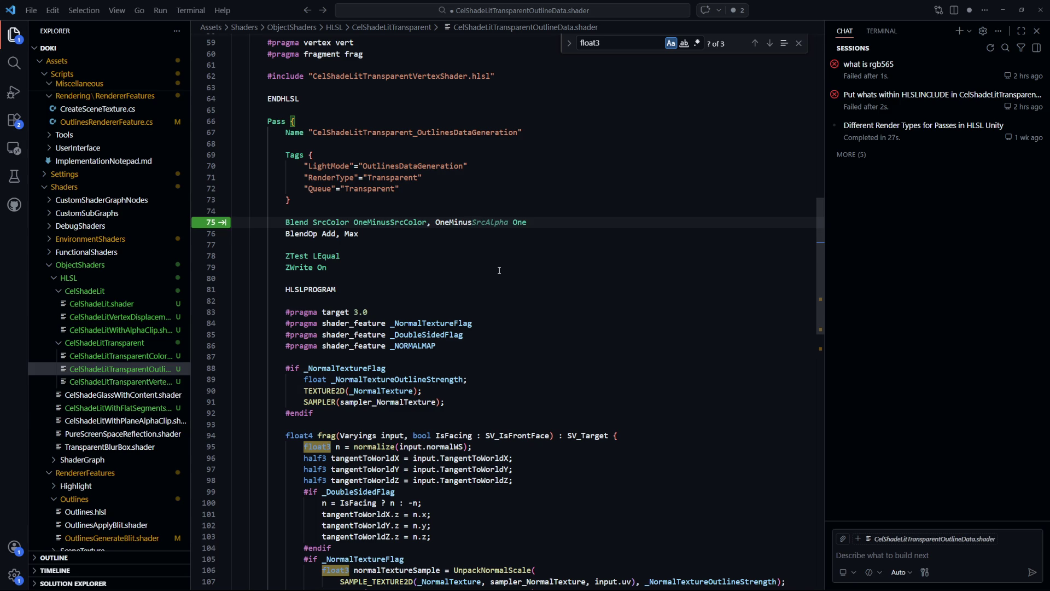
- Change line 75's alpha blend factors to OneMinusDstAlpha DstAlpha and save the shader
key(BackSpace)
key(BackSpace)
key(BackSpace)
text(Dst)
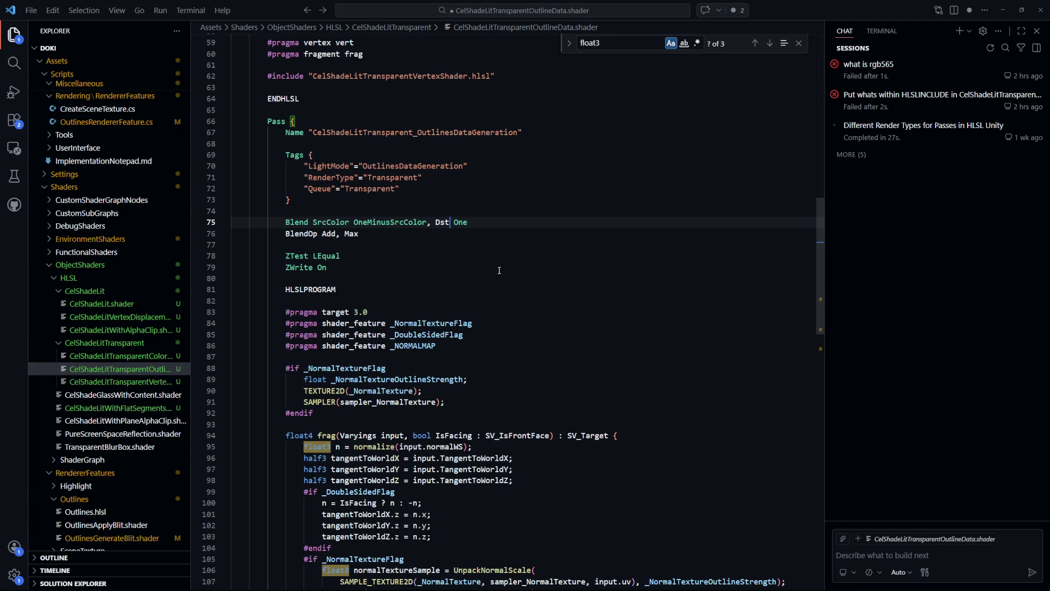
double_click(460, 223)
text(Dst)
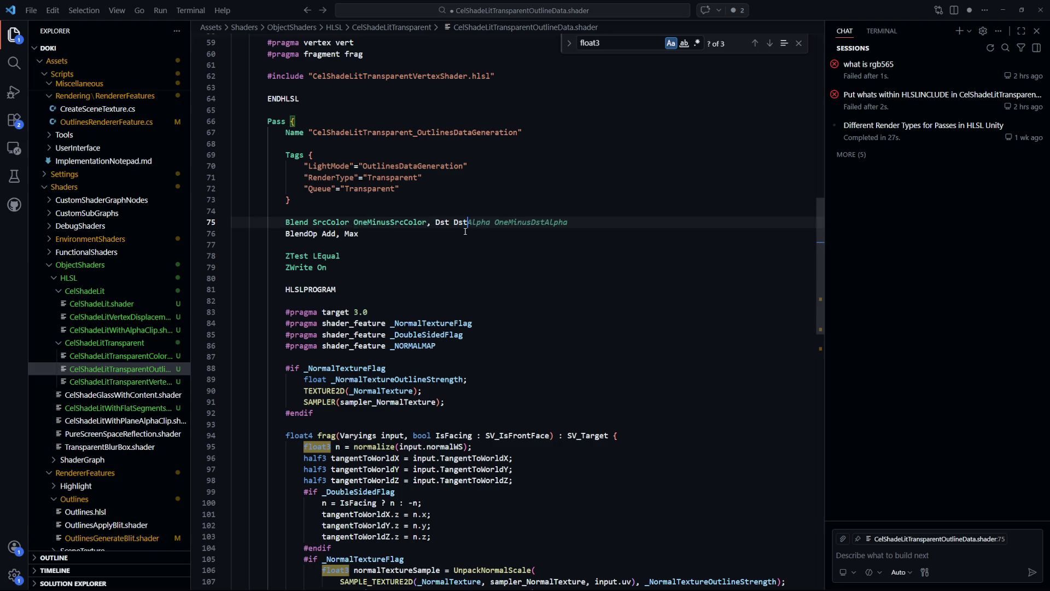
text(Alpha)
double_click(442, 222)
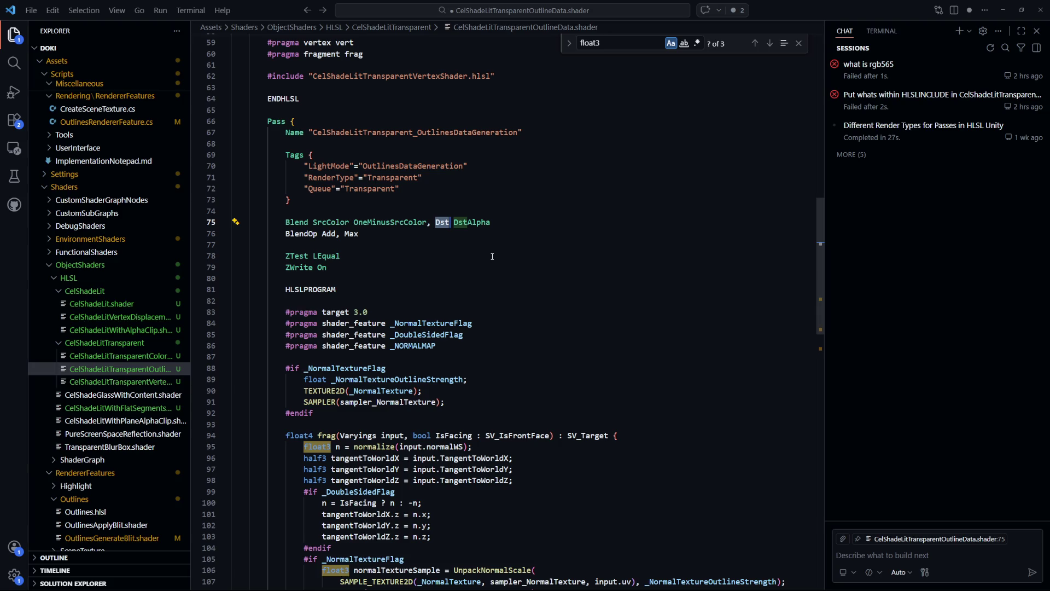
text(One)
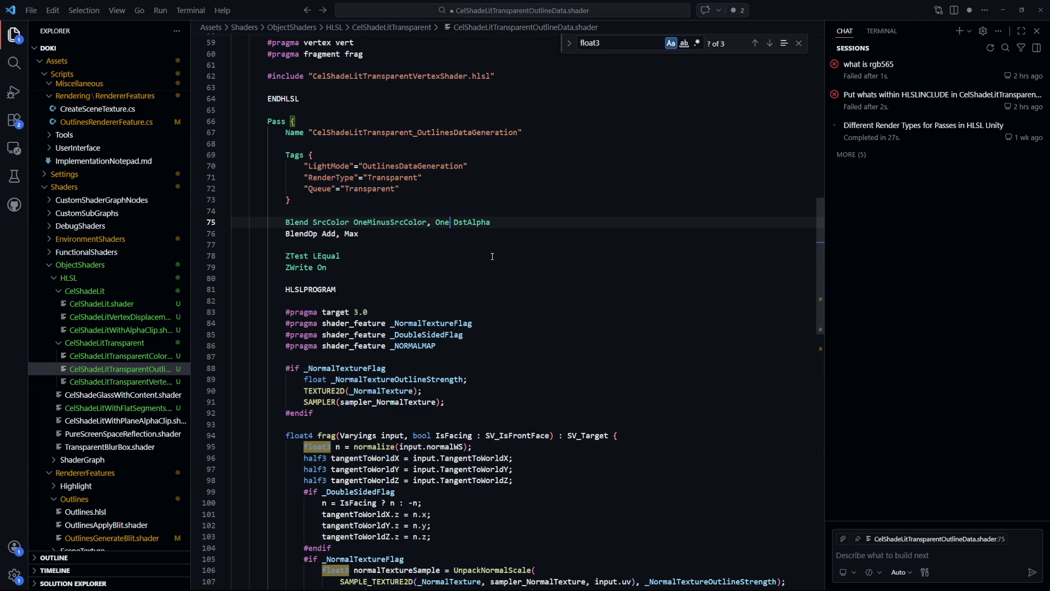
text(MinusDstAlpha)
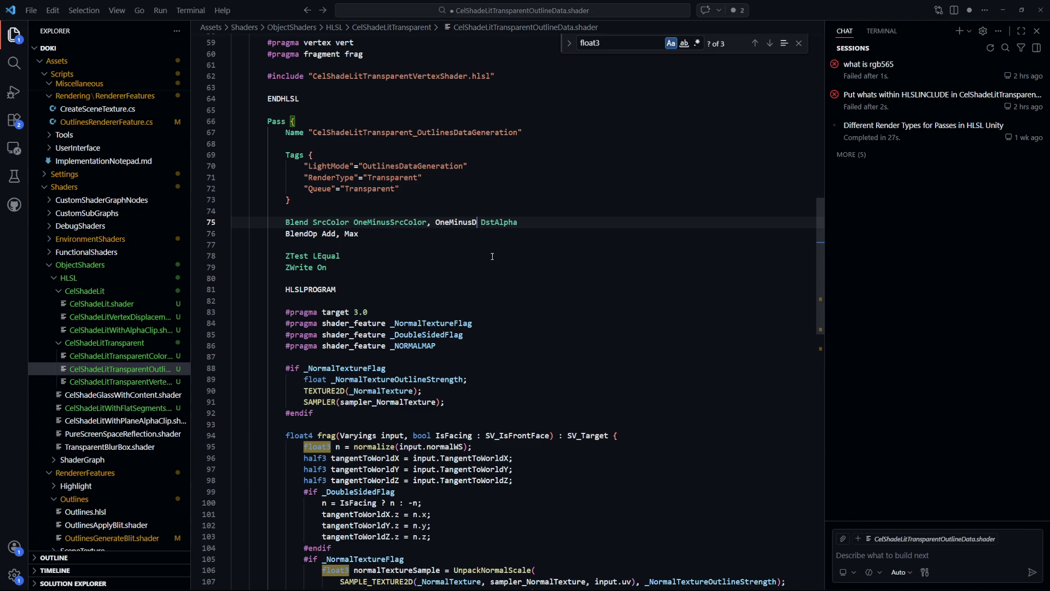
click(519, 290)
key(ctrl+s)
- Review the new destination alpha factors on line 75, then return to Unity
double_click(531, 222)
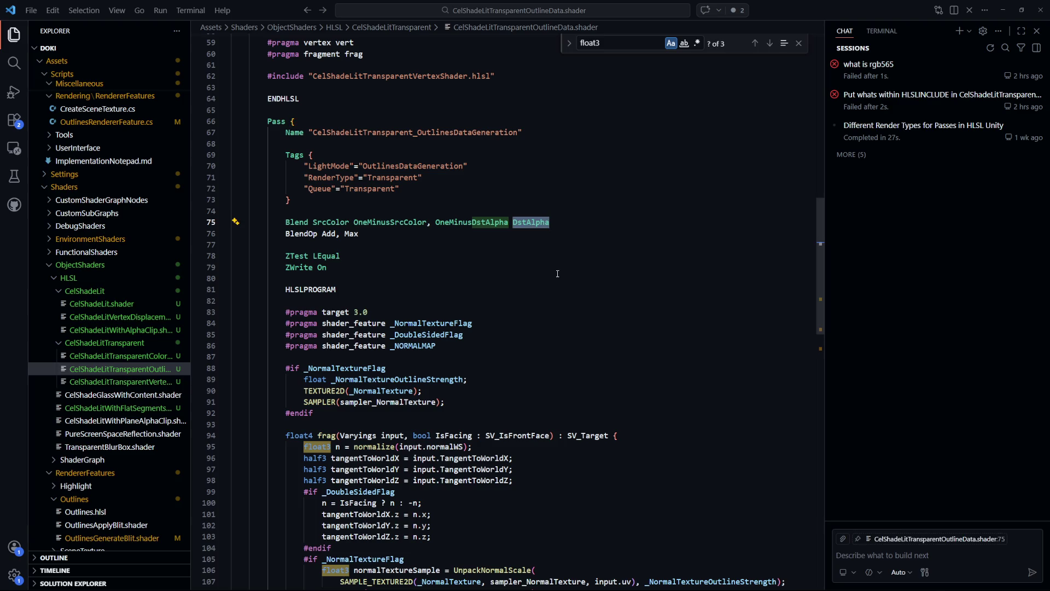
click(542, 271)
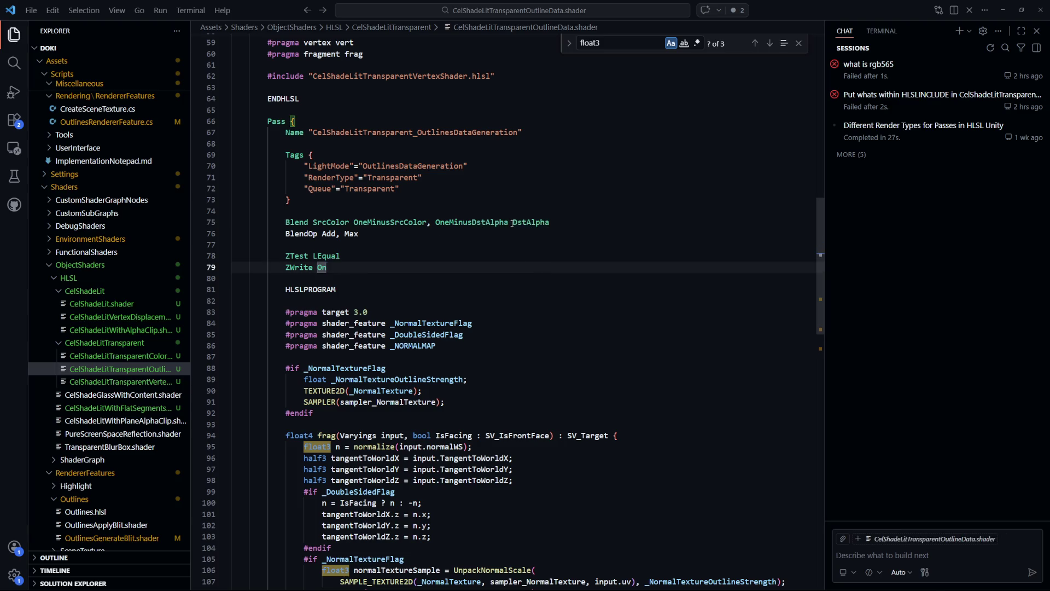
double_click(437, 223)
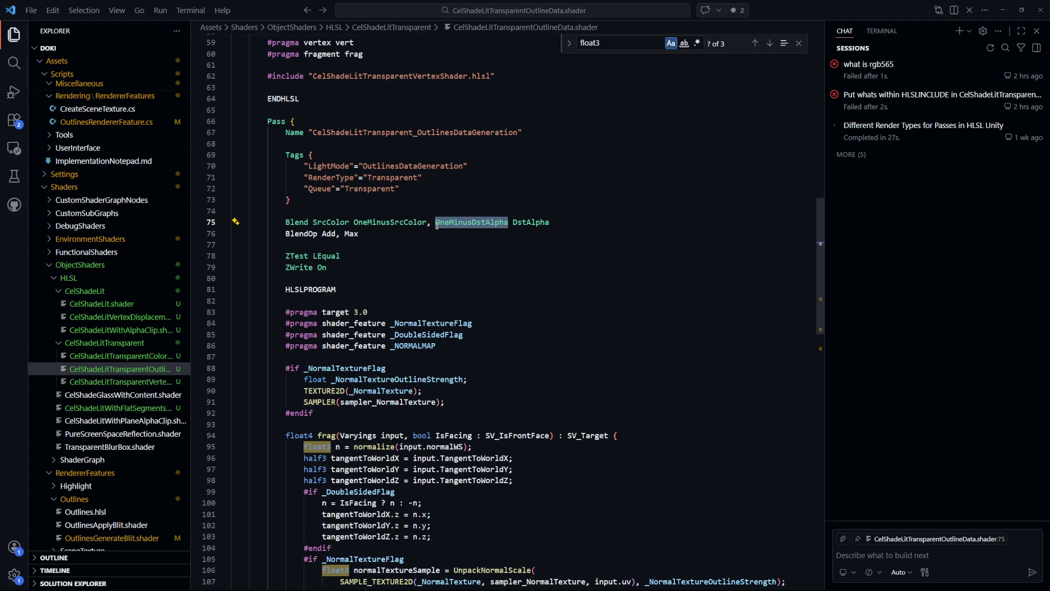
double_click(531, 222)
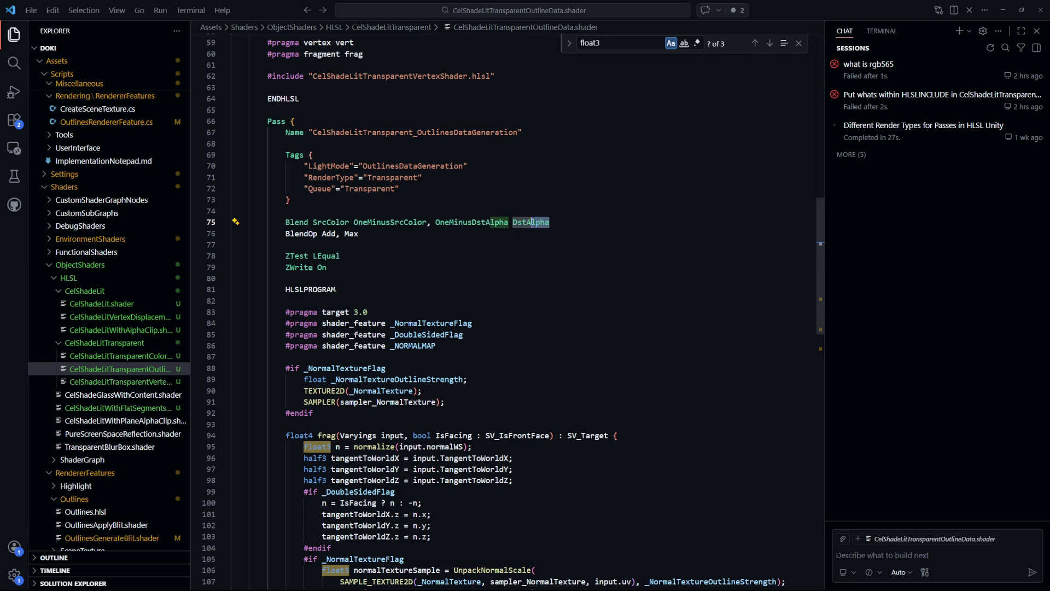
click(547, 244)
drag(550, 222, 451, 222)
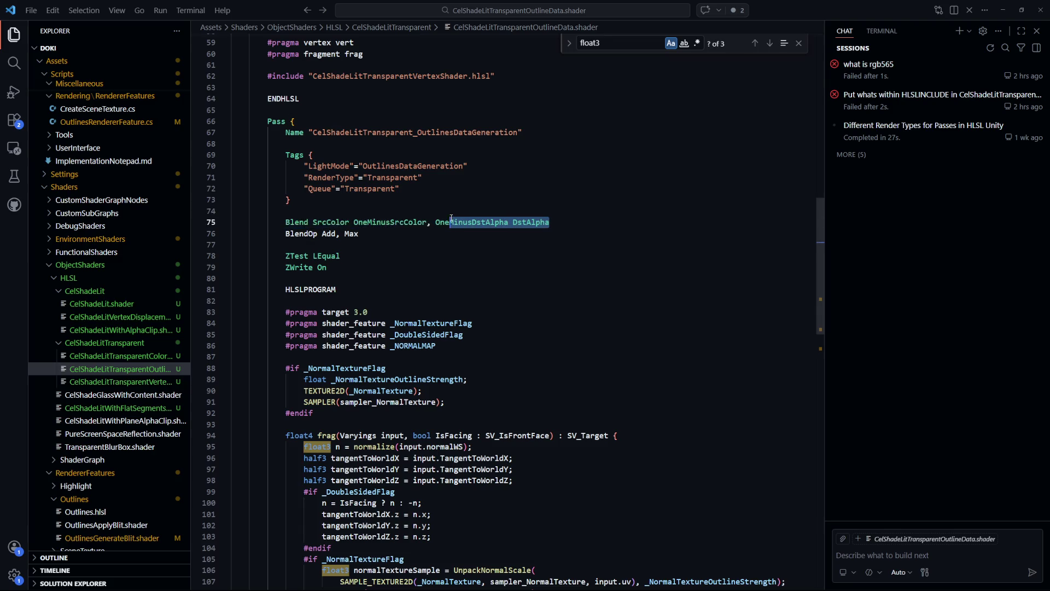
click(495, 289)
key(alt+Tab)
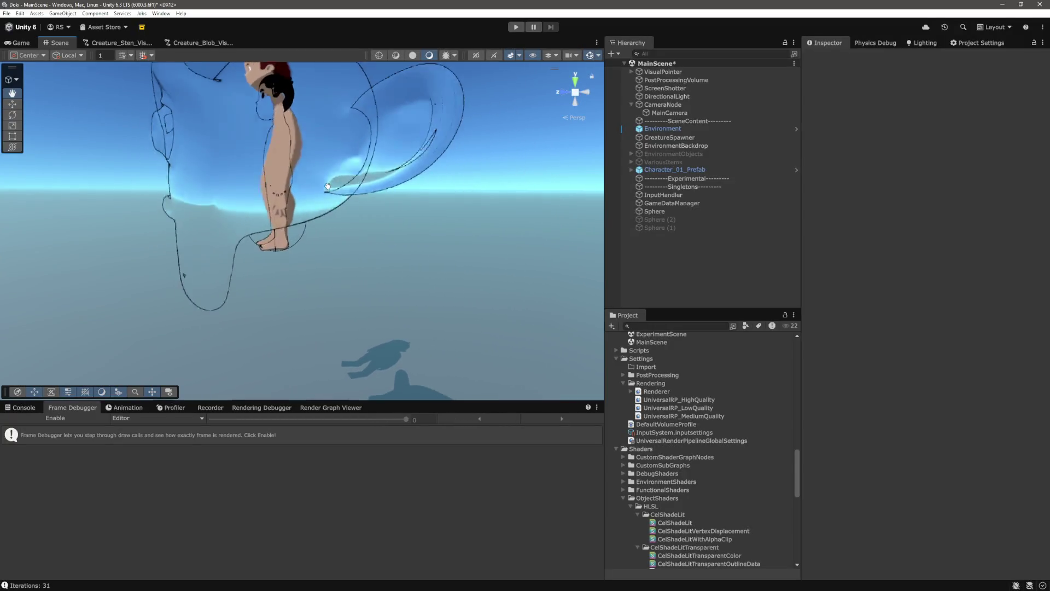
- Change line 76's second blend operation from Max to Min and save the shader
key(w)
key(alt+Tab)
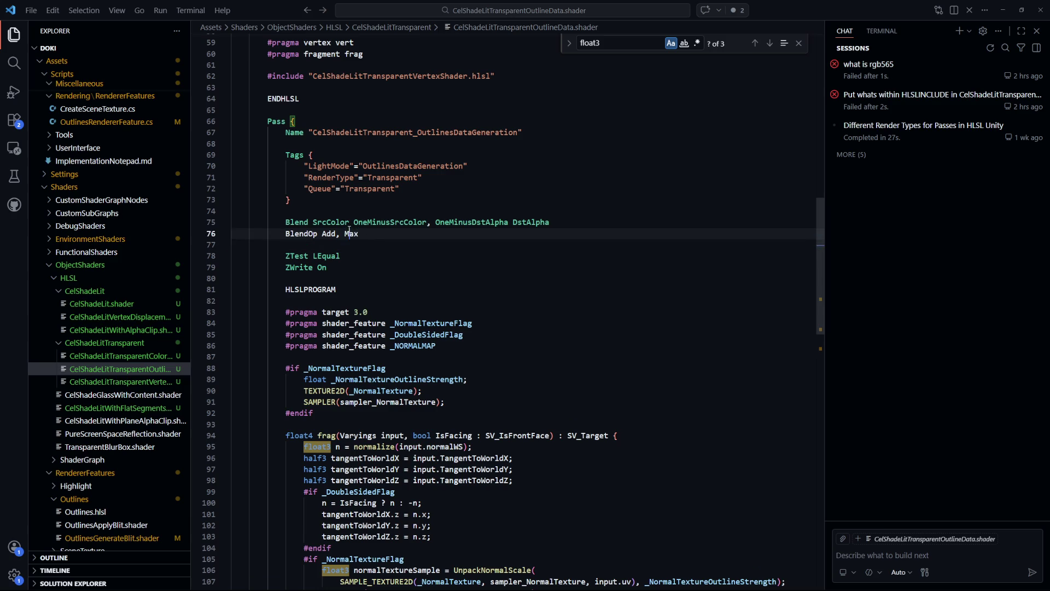
key(shift+Up)
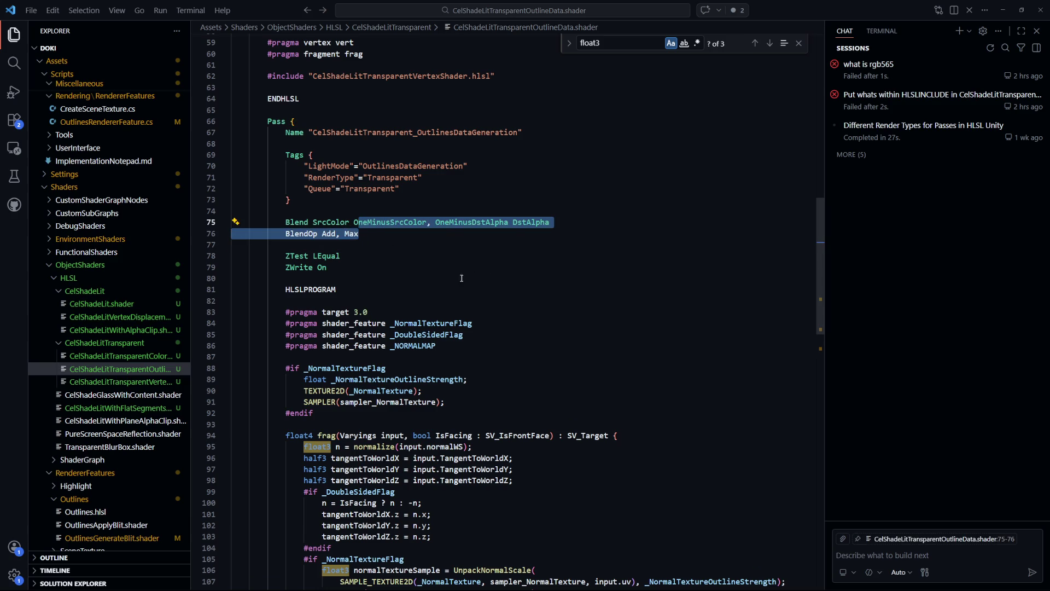
click(487, 268)
double_click(351, 233)
text(Min)
key(ctrl+s)
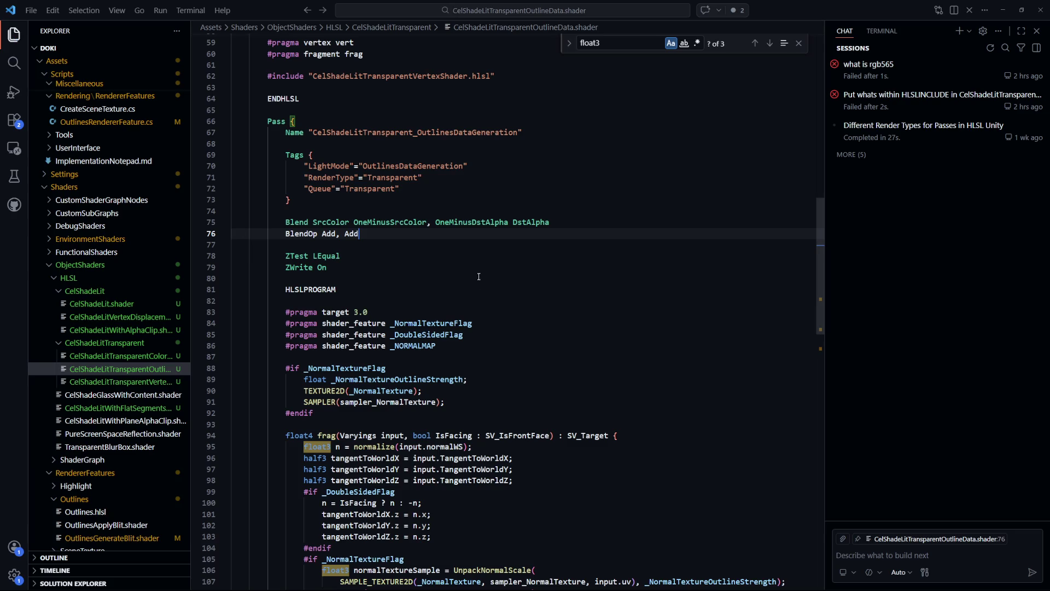
- Orbit the Scene view around the creature and check the Console messages
key(alt+Tab)
mouse_move(382, 239)
mouse_down()
mouse_move(386, 215)
mouse_move(412, 206)
mouse_move(404, 174)
mouse_move(288, 290)
mouse_up()
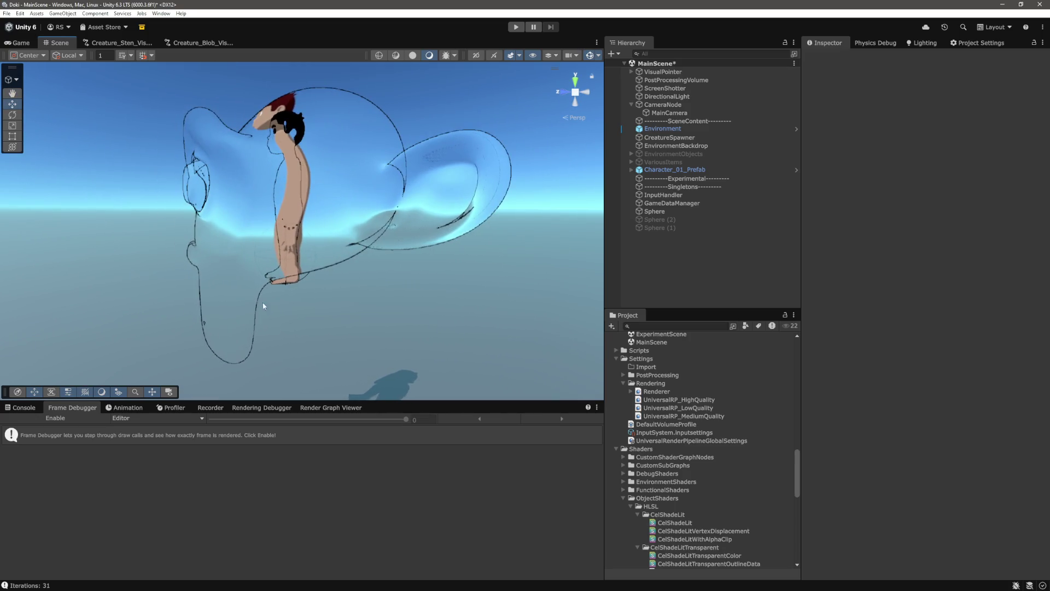
click(22, 408)
mouse_move(313, 251)
mouse_down()
mouse_move(345, 274)
mouse_move(326, 295)
mouse_up()
- Look up where _NormalTextureFlag is used in the outline shader
key(alt+Tab)
double_click(431, 324)
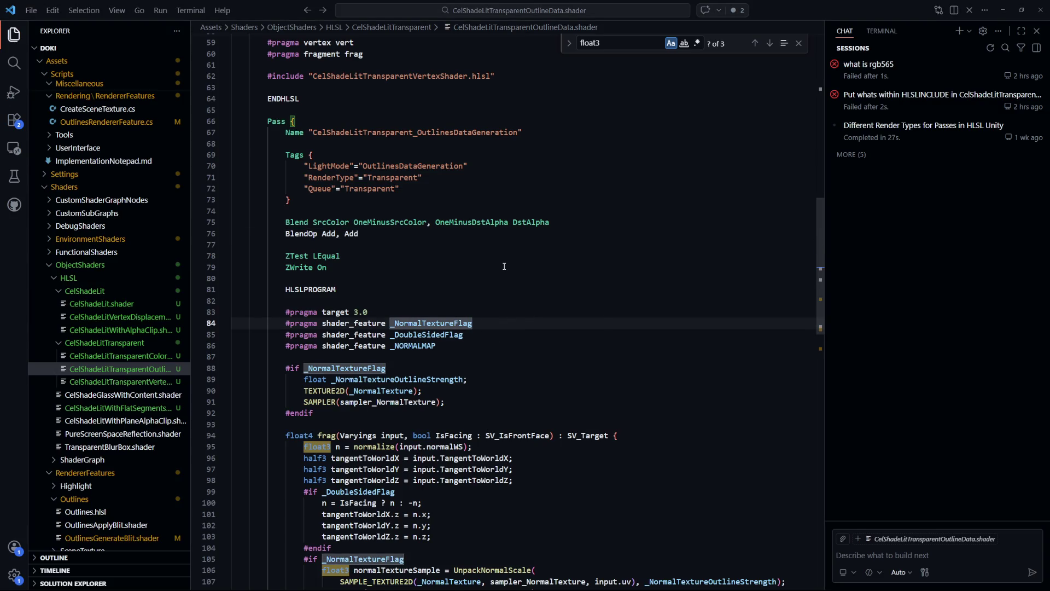
key(alt+Tab)
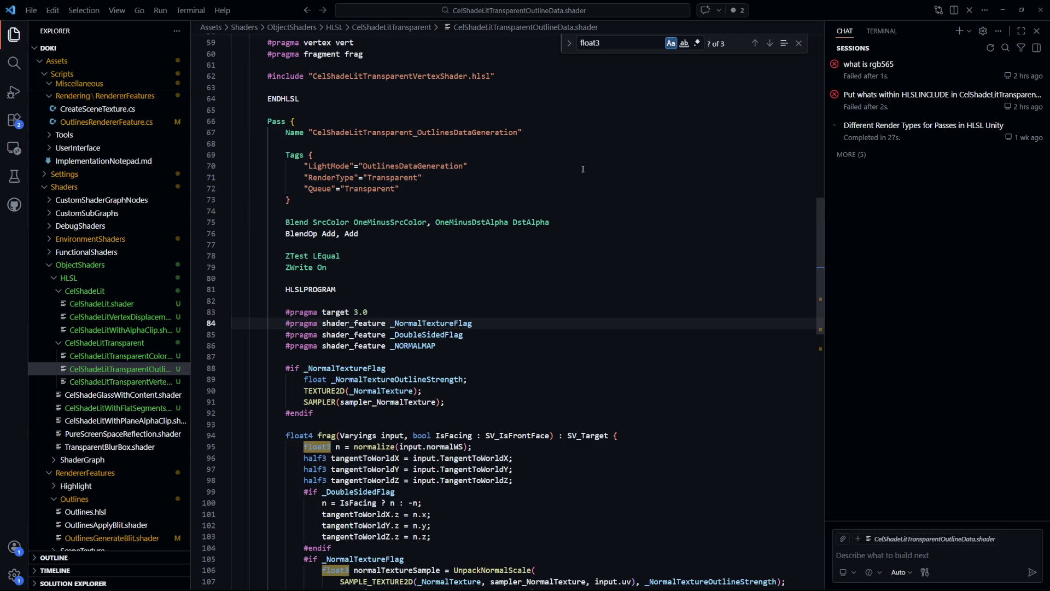
- Rewrite BlendOp on line 76 as Add, Min and preview the creature in Unity
click(469, 273)
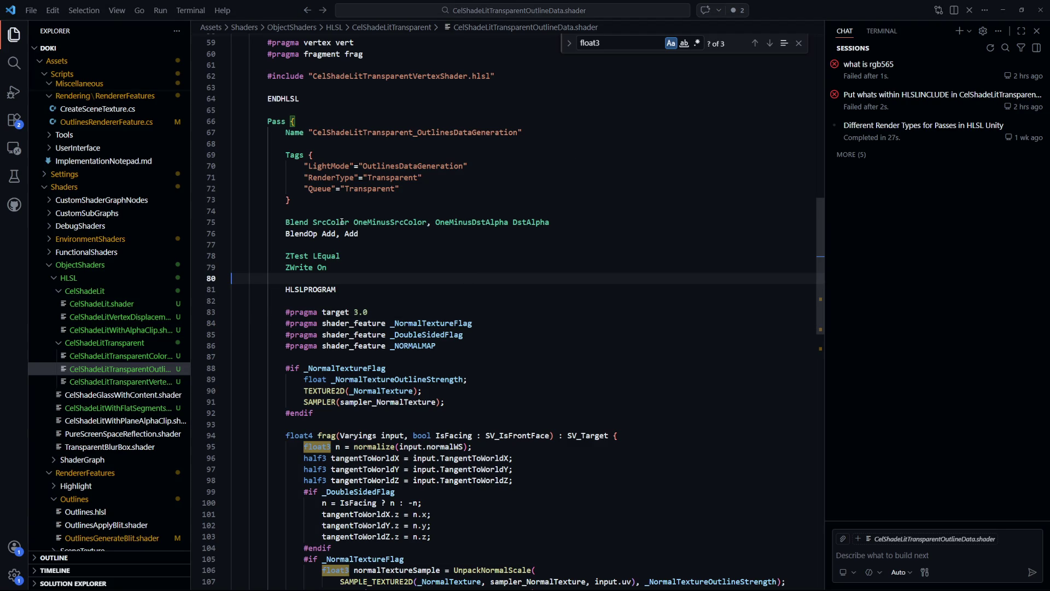
click(389, 244)
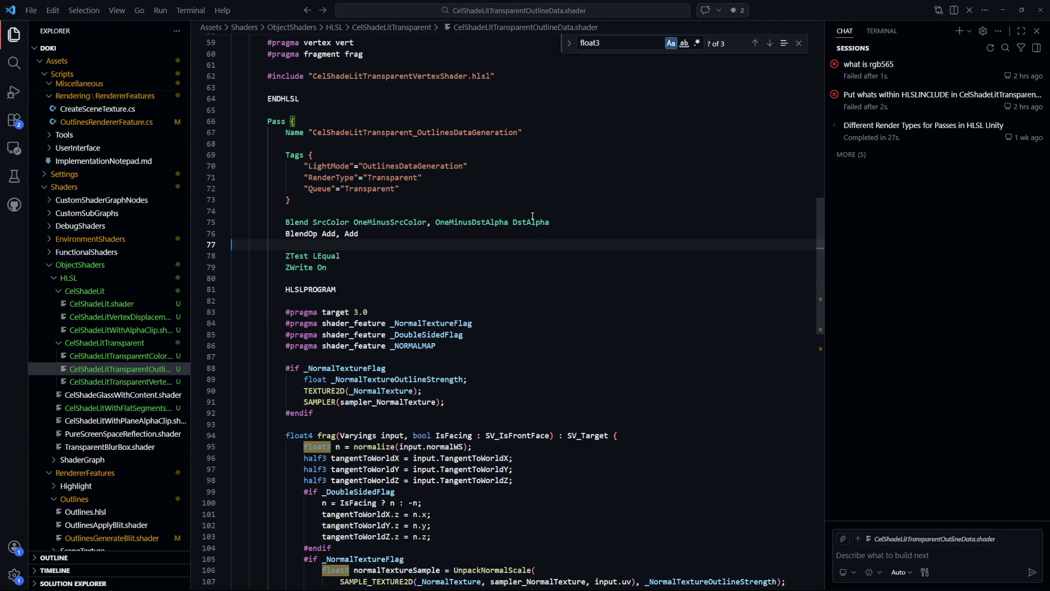
double_click(326, 256)
click(377, 233)
key(BackSpace)
key(BackSpace)
key(BackSpace)
text(Min)
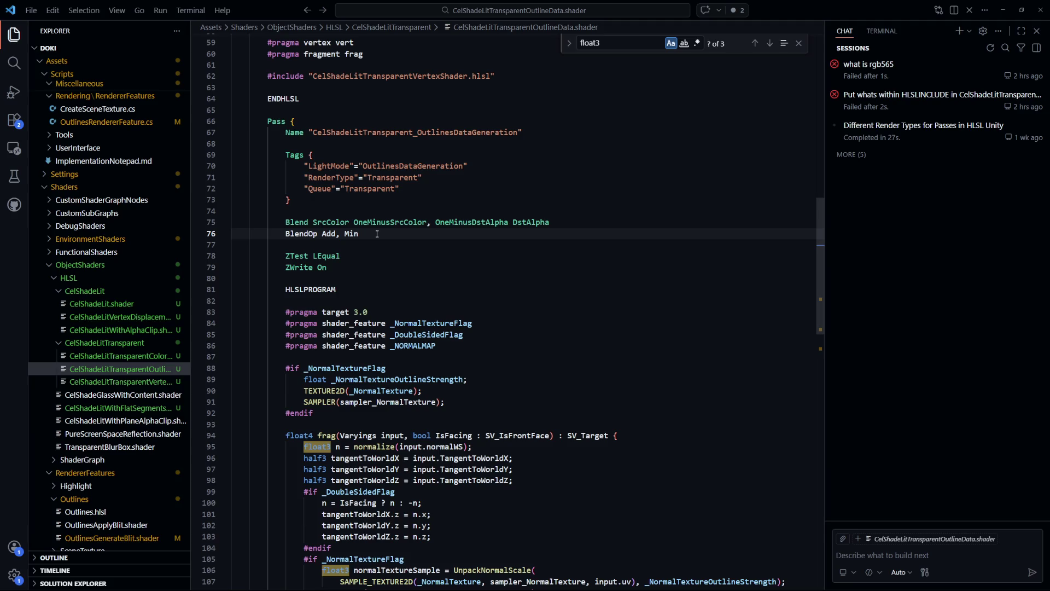
key(alt+Tab)
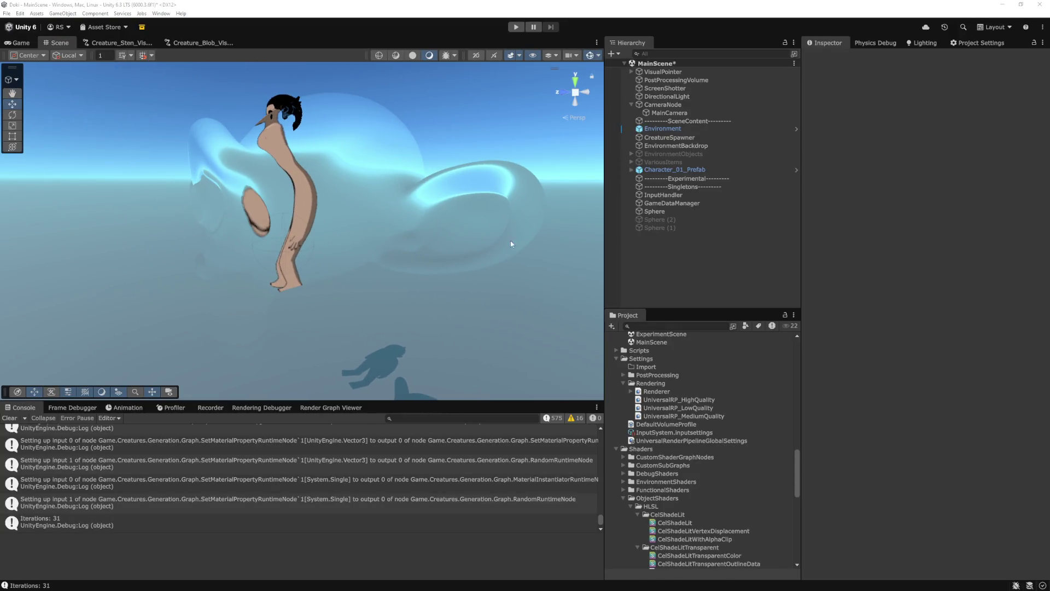
- Undo the Min change so line 76 reads BlendOp Add, Add, save, and check Unity
key(alt+Tab)
key(alt+Tab)
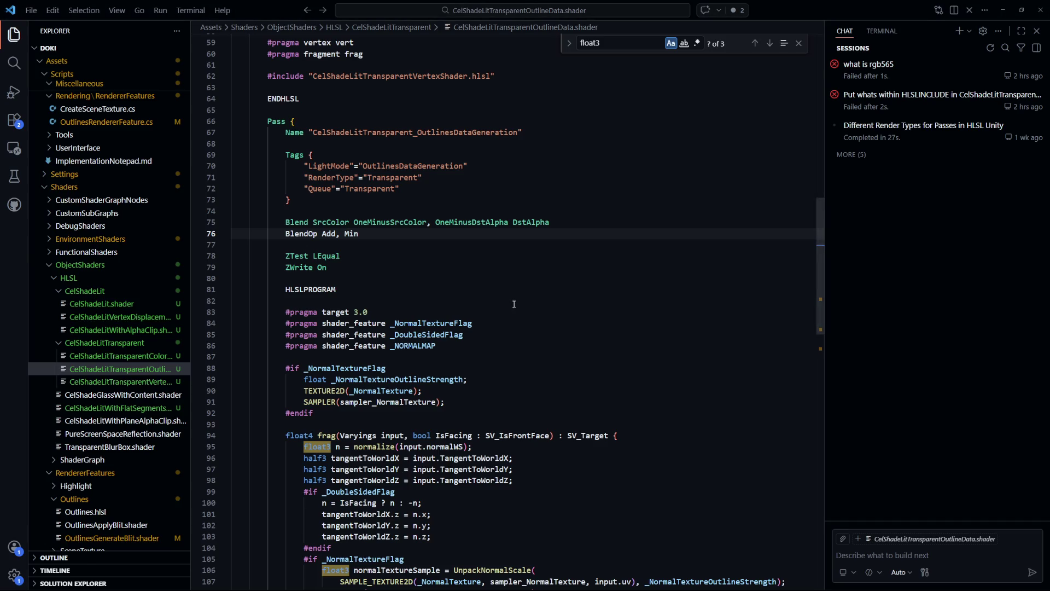
key(alt+Tab)
key(ctrl+z)
key(ctrl+s)
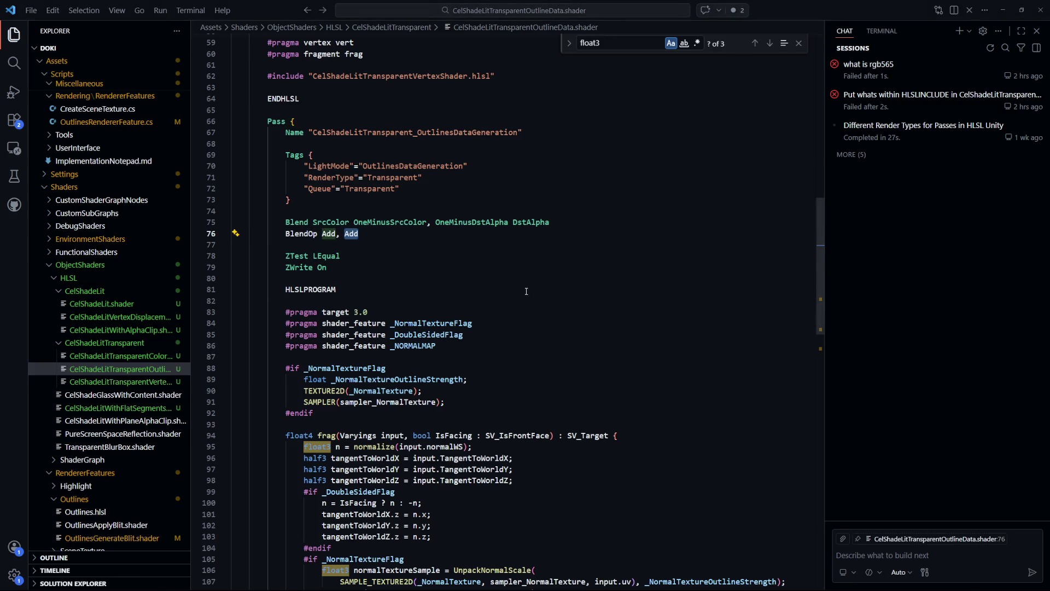
key(alt+Tab)
key(q)
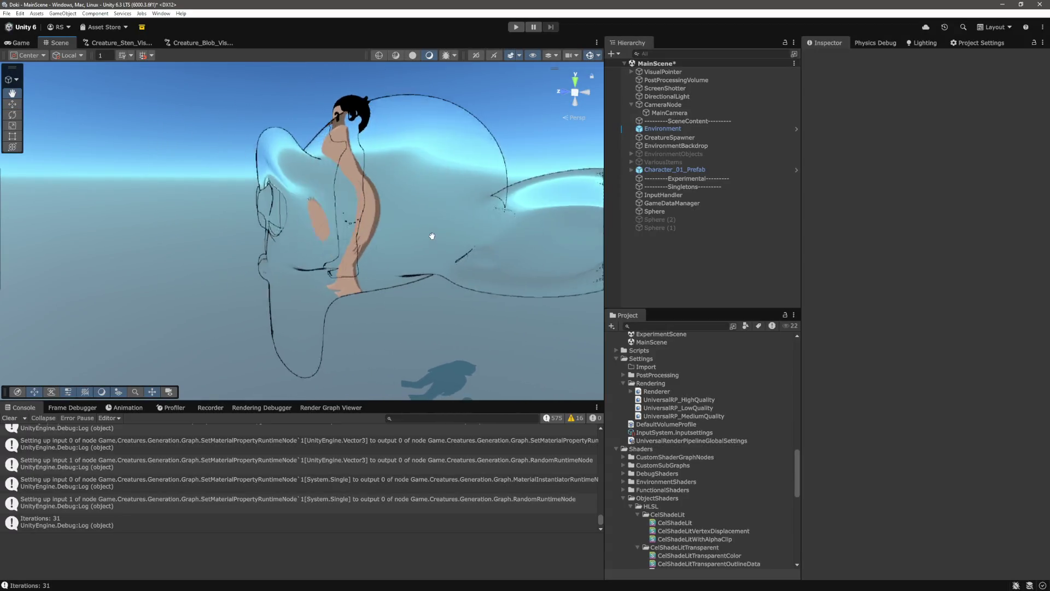
key(w)
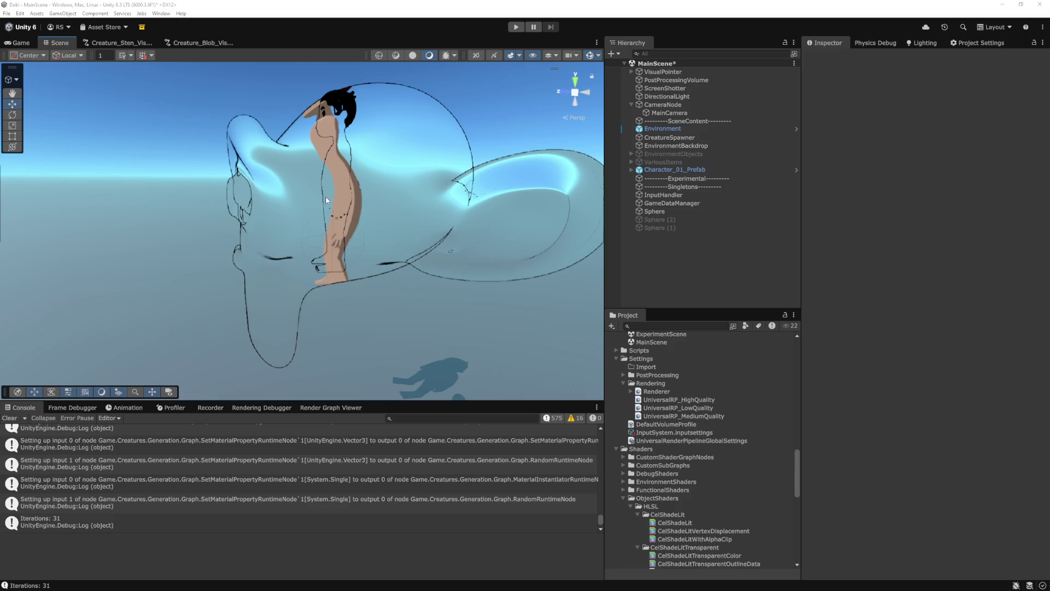
- Try BlendOp Add, Sub on line 76 and view the result in Unity
key(alt+Tab)
click(347, 233)
double_click(347, 233)
text(Sub)
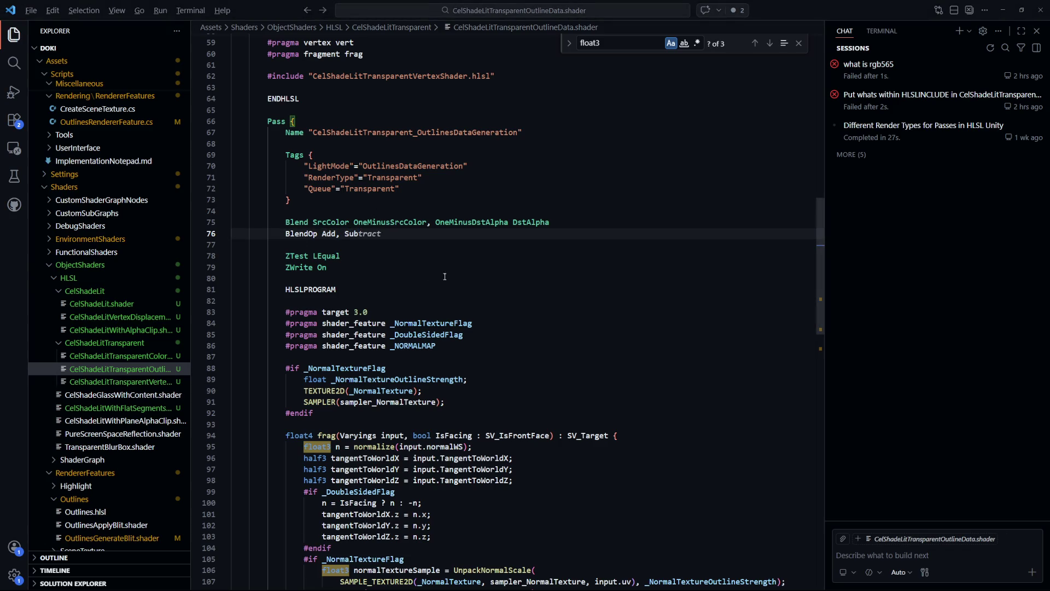
key(alt+Tab)
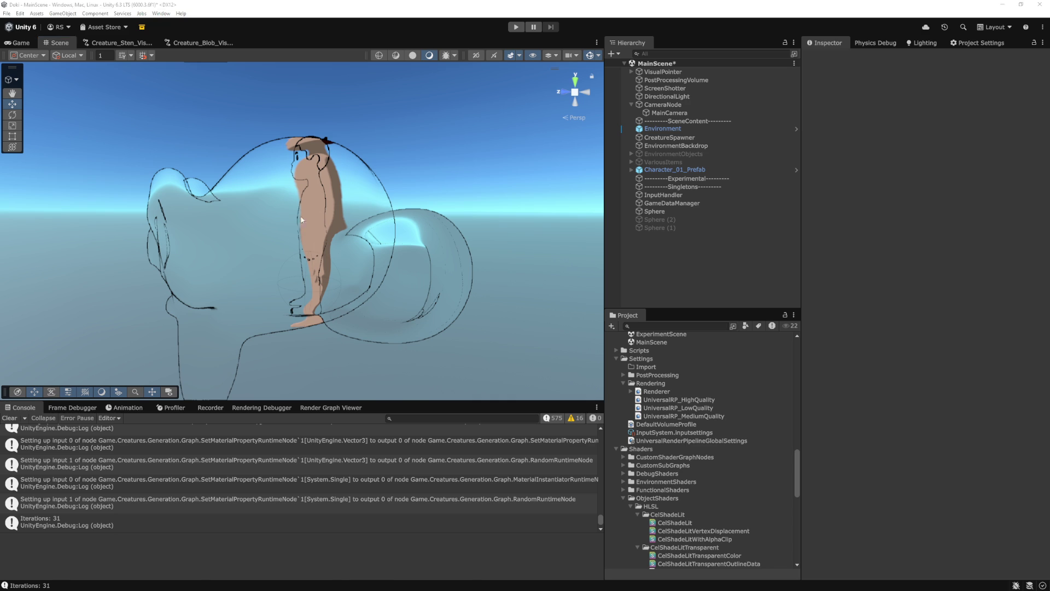
- Change Sub back to Add so line 76 reads BlendOp Add, Add, and check Unity
key(alt+Tab)
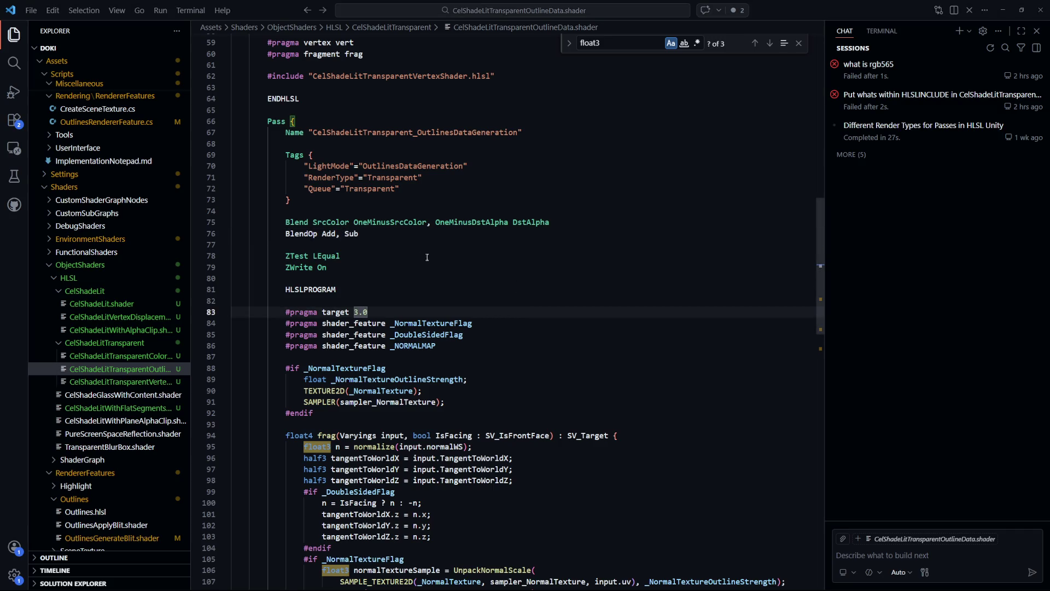
scroll(416, 255, down, 8)
drag(484, 438, 340, 439)
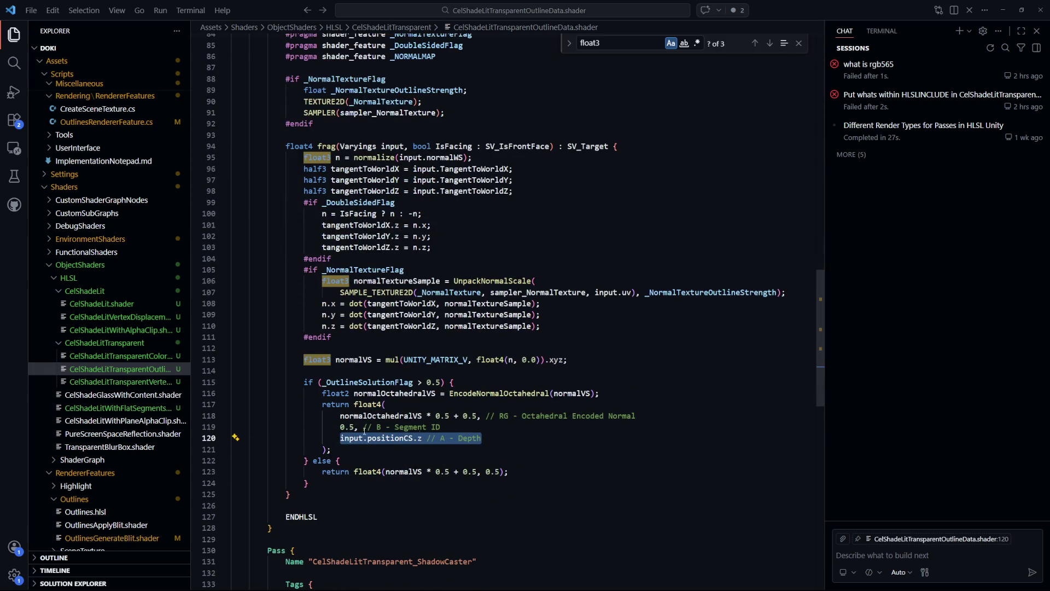
scroll(467, 265, up, 10)
double_click(472, 285)
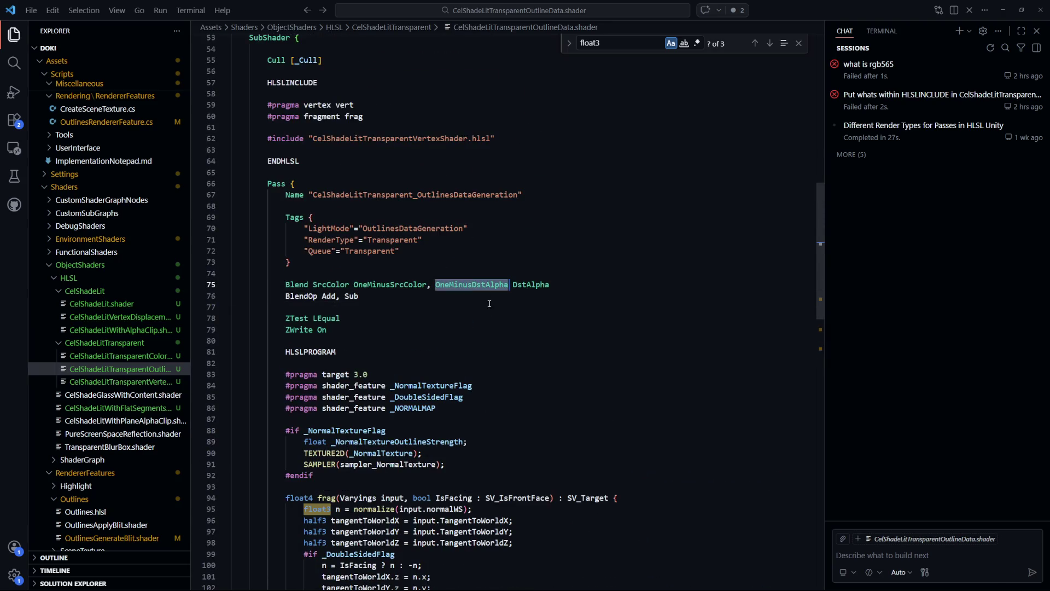
click(500, 334)
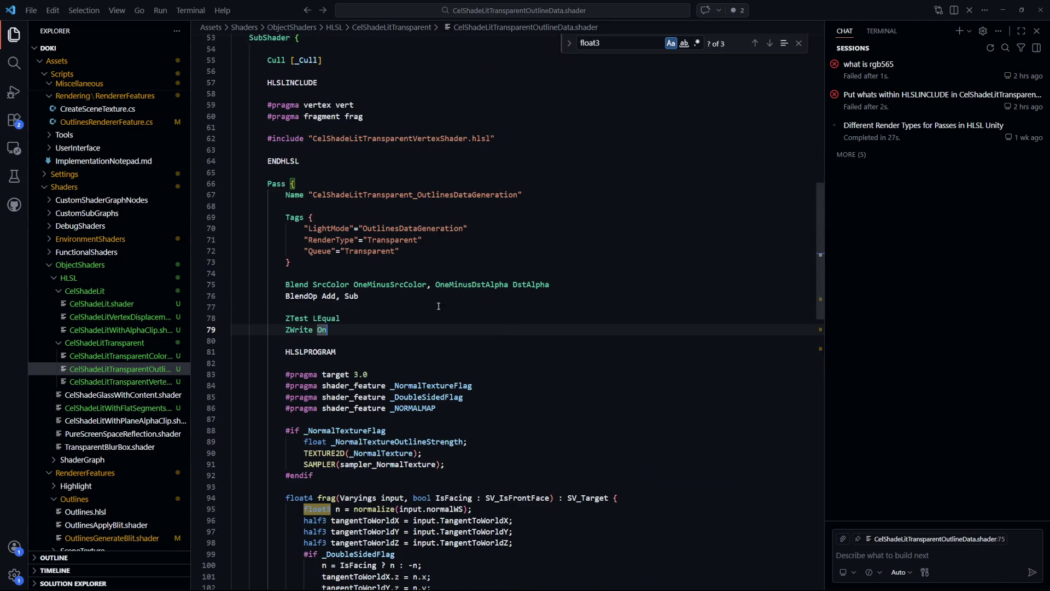
click(349, 296)
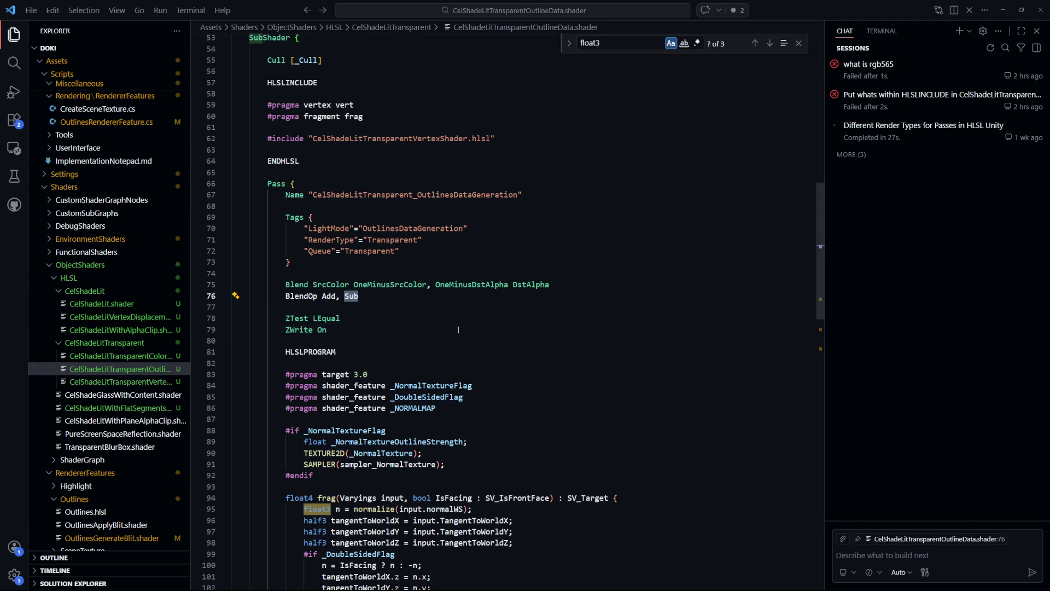
scroll(471, 318, down, 1)
click(471, 318)
double_click(352, 285)
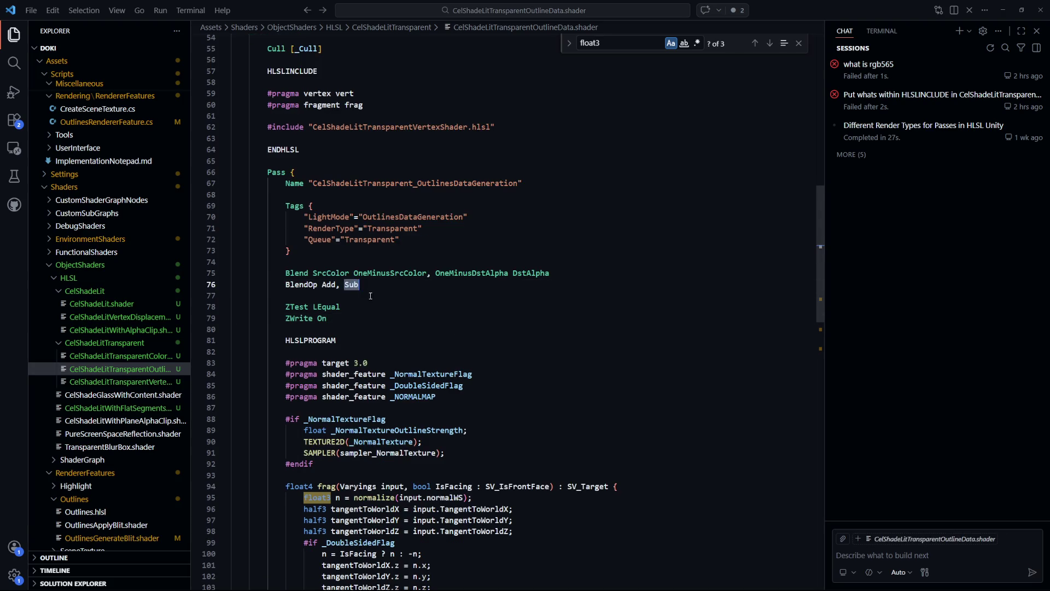
text(Add)
key(alt+Tab)
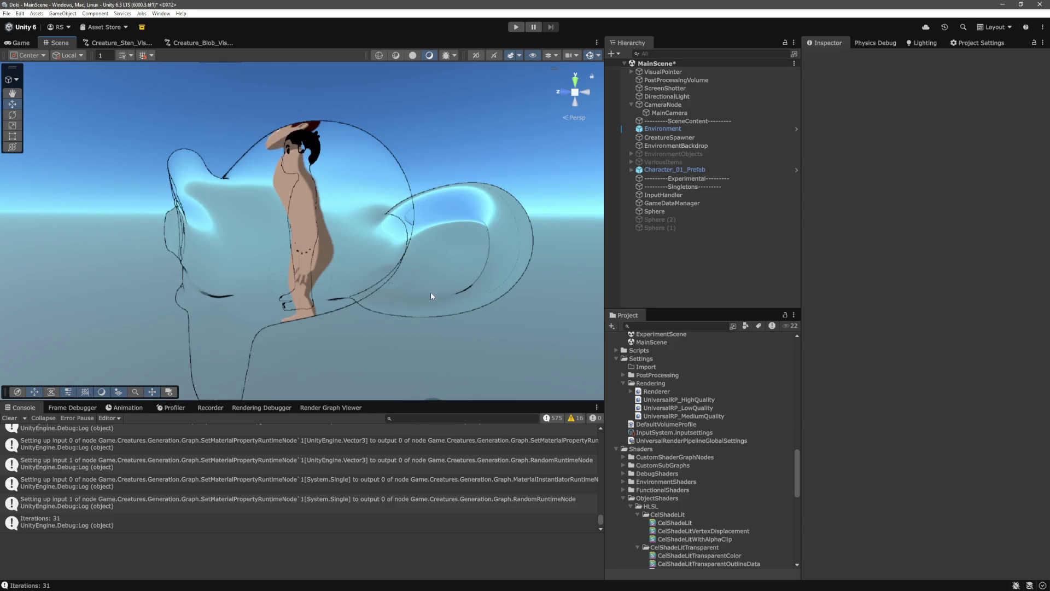
- Open the Frame Debugger and enable it to inspect the creature's draw events
click(77, 408)
click(76, 419)
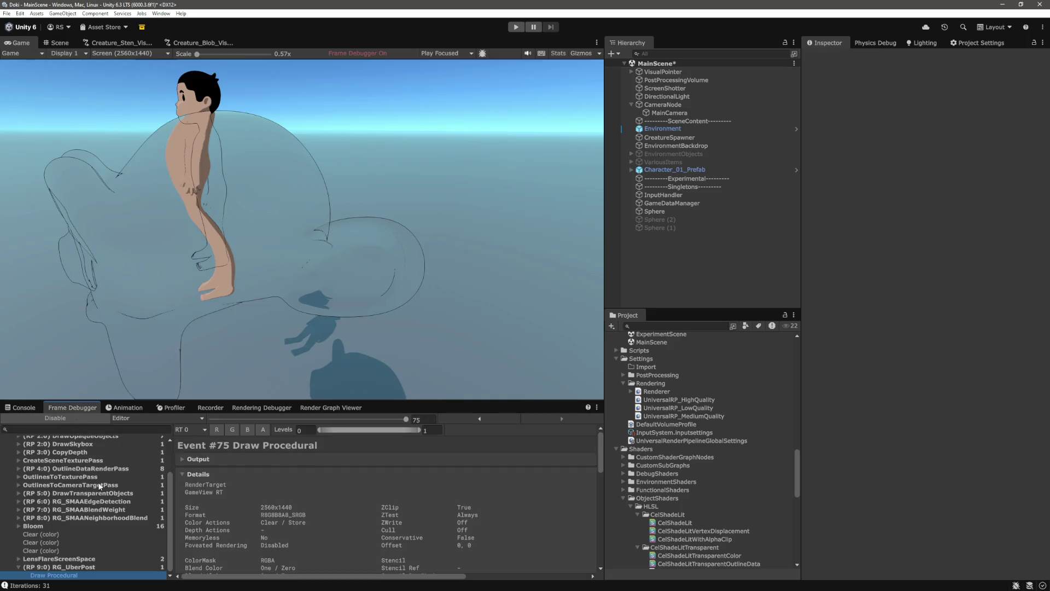
scroll(106, 484, up, 2)
key(alt+Tab)
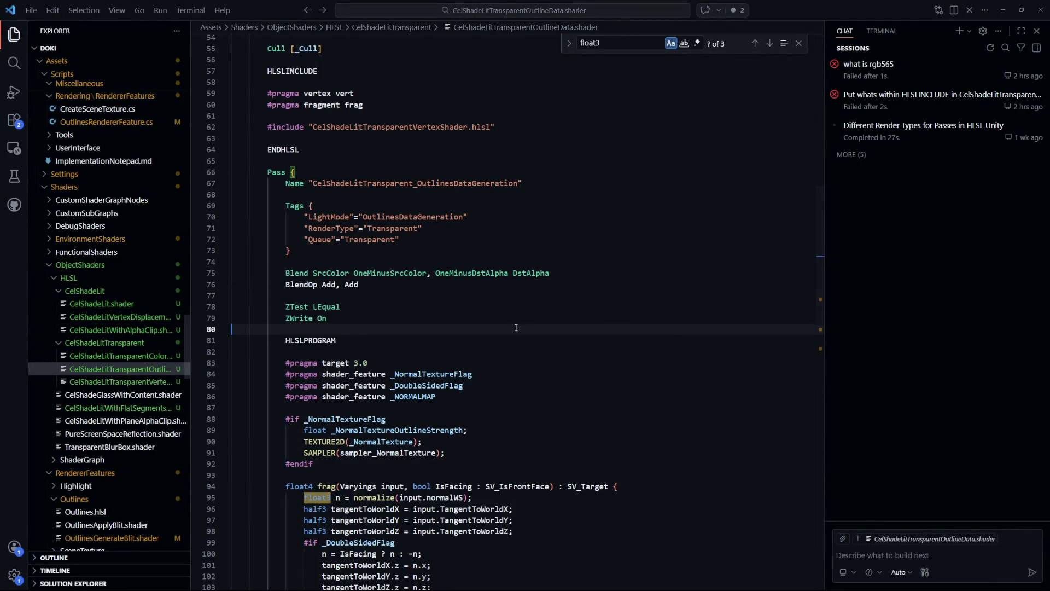
key(ctrl+Tab)
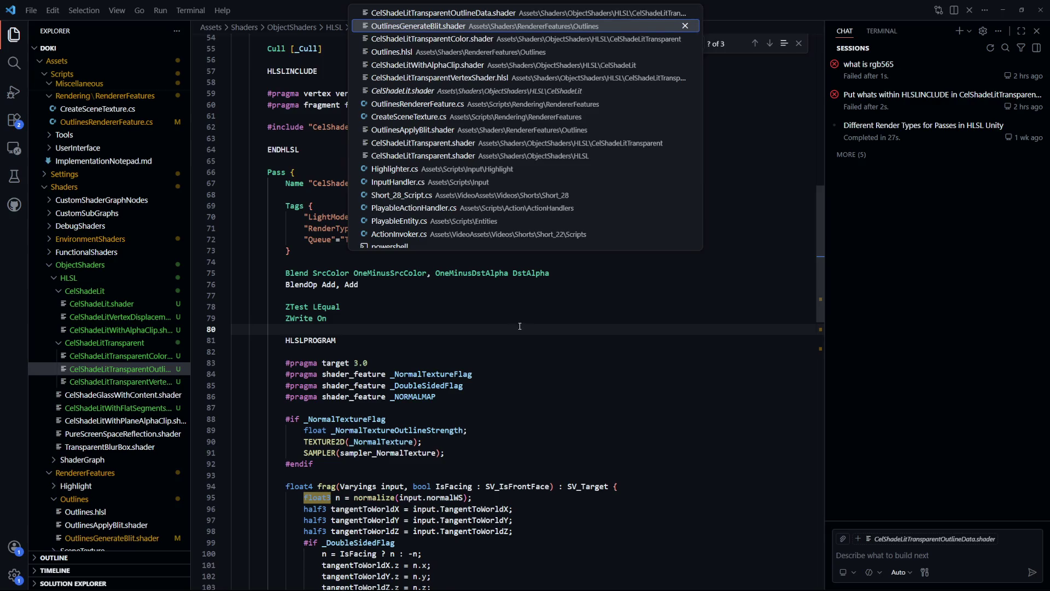
- Add a debug line 'return outlineDataCenter.' above the blit pass's final return
click(592, 358)
click(591, 344)
key(Return)
key(Return)
key(Up)
text(return )
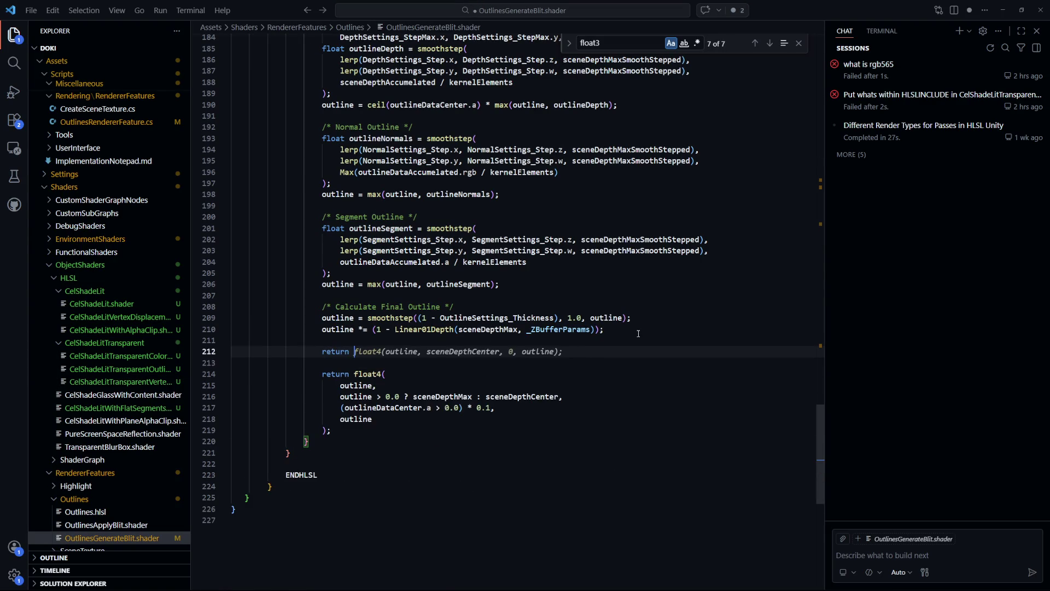
text(outlineDataCenter.)
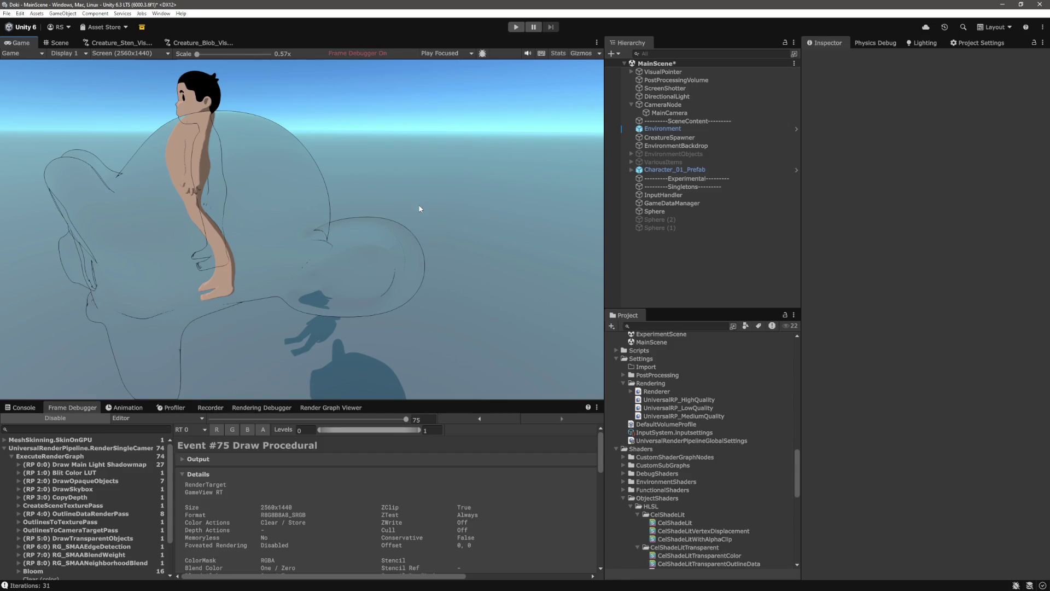
- Check the Scene view in Unity, then delete the temporary debug return line
click(60, 43)
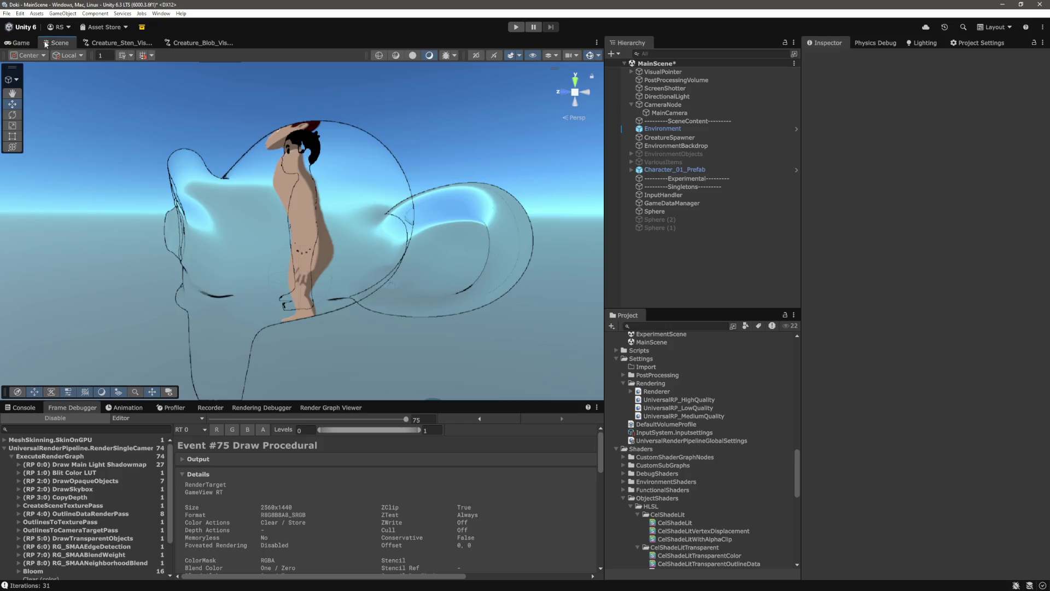
key(alt+Tab)
key(BackSpace)
key(BackSpace)
key(BackSpace)
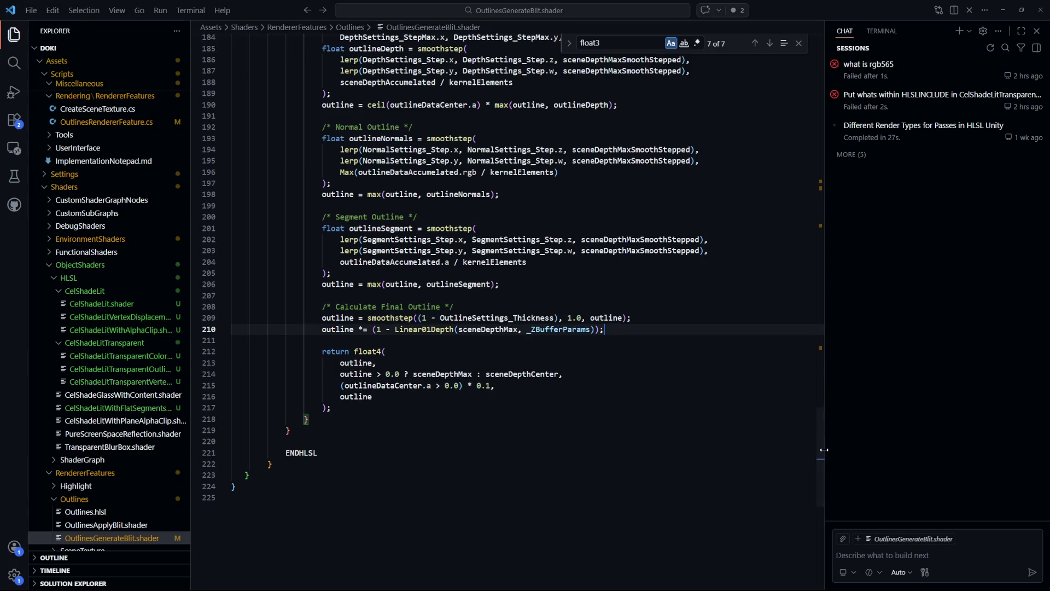
drag(821, 438, 825, 285)
click(505, 383)
- Insert 'return outlineDataCenter;' as an early debug return and save the blit shader
key(Return)
key(Return)
text(return outlineDataCenter;)
key(ctrl+s)
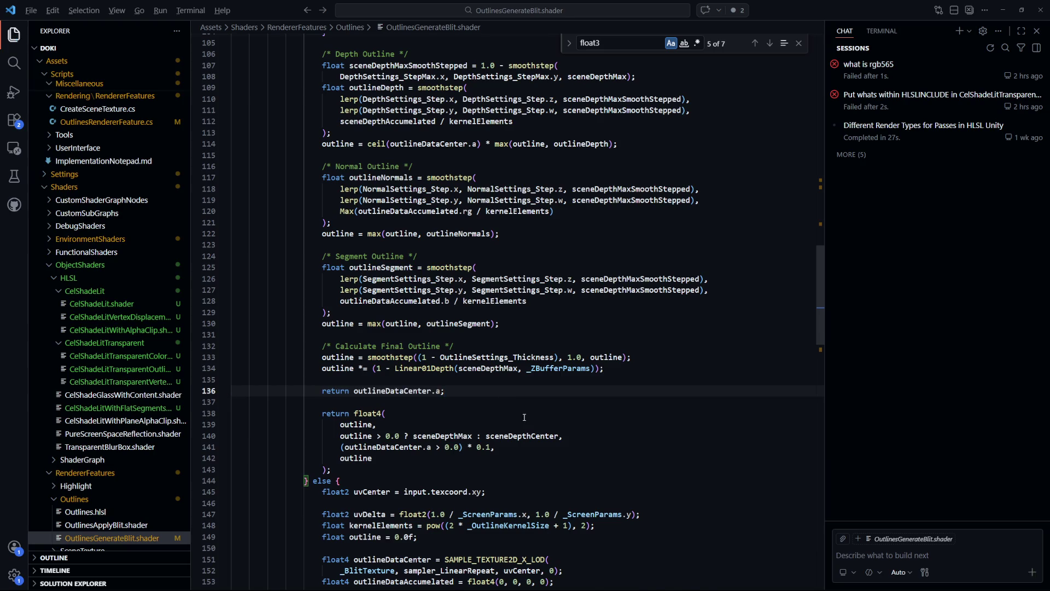
key(alt+Tab)
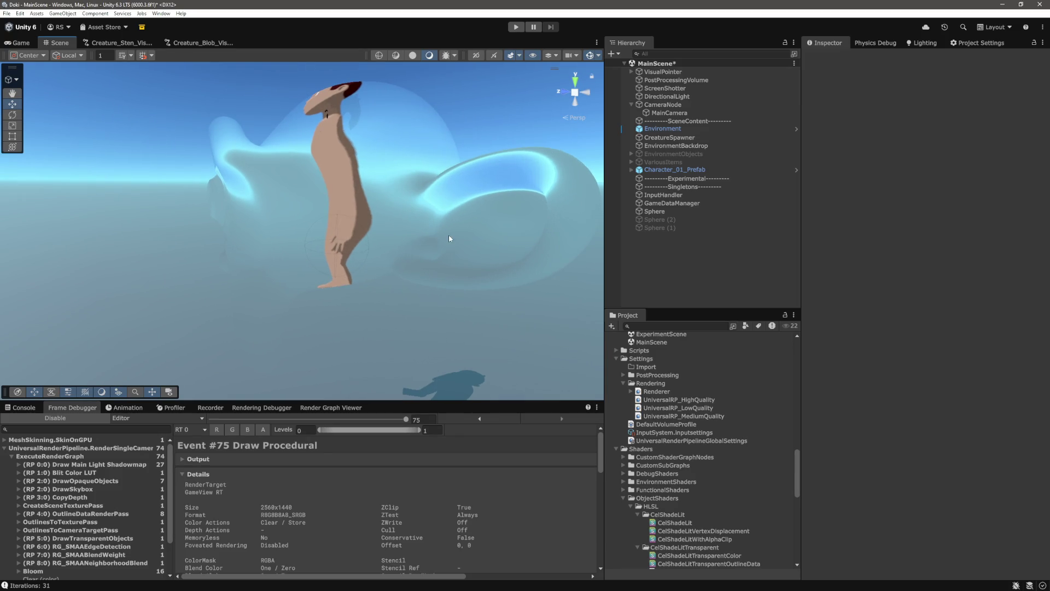
- Show the Game view, disable the Frame Debugger, and reframe the character in the Scene view
click(20, 44)
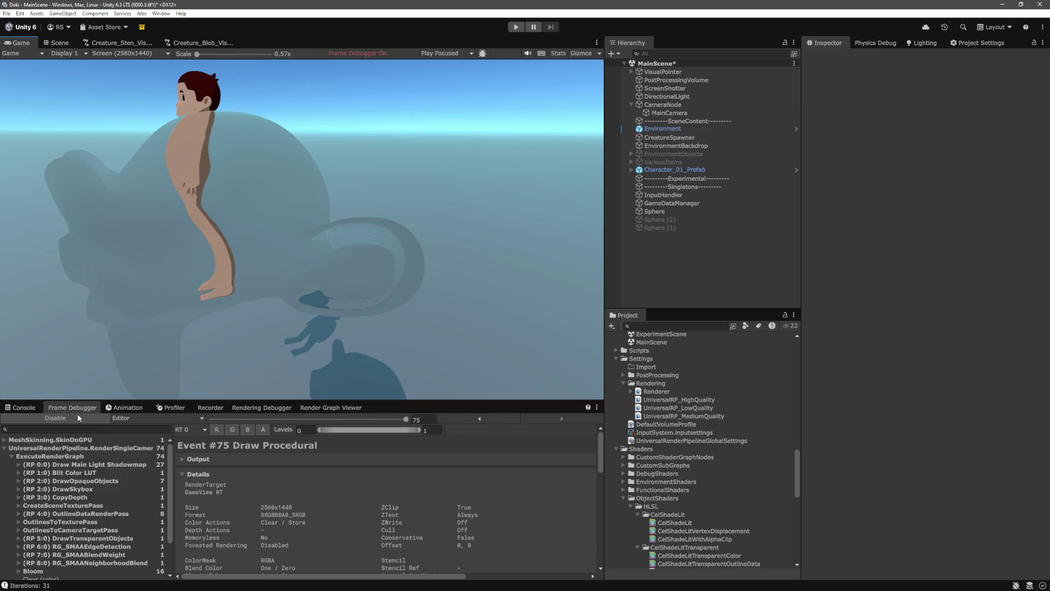
click(56, 418)
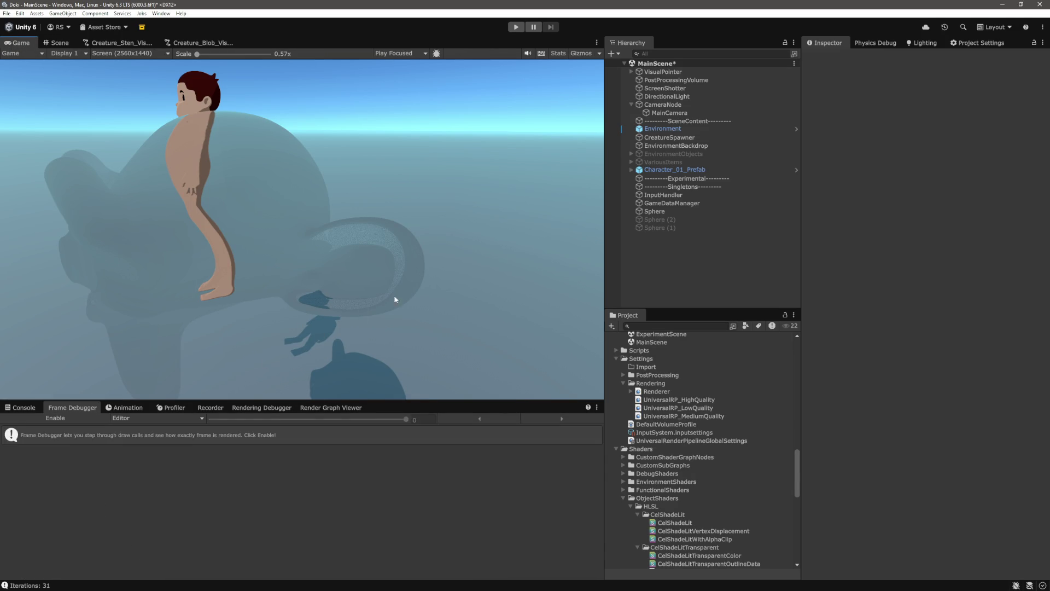
click(60, 42)
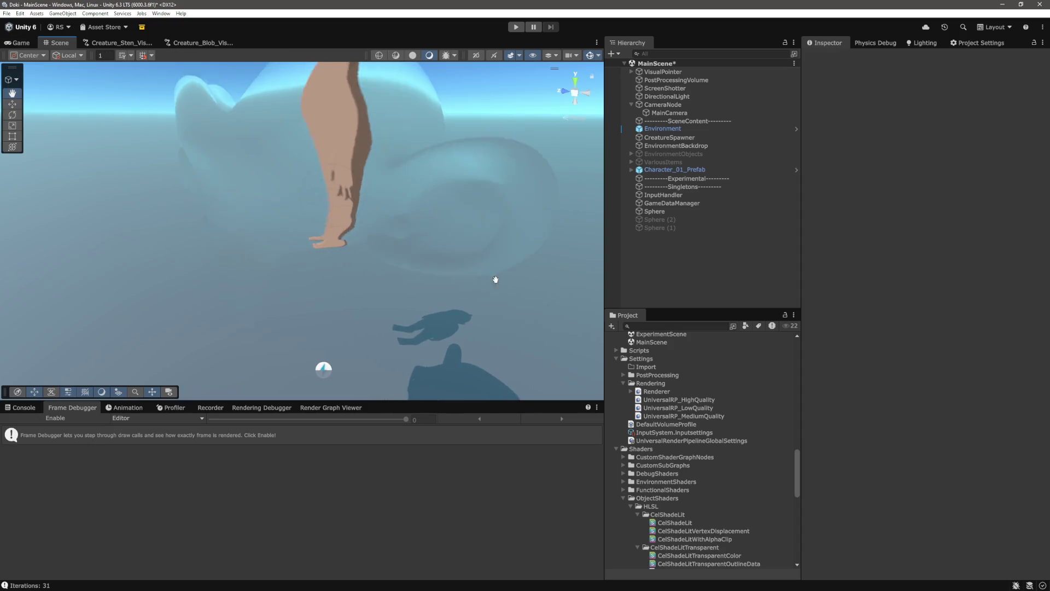
scroll(476, 279, down, 5)
drag(418, 214, 457, 181)
key(alt+Tab)
key(alt+Tab)
- Re-enable the Frame Debugger and view OutlinesToTexturePass's grey outline texture in the Game view
click(74, 421)
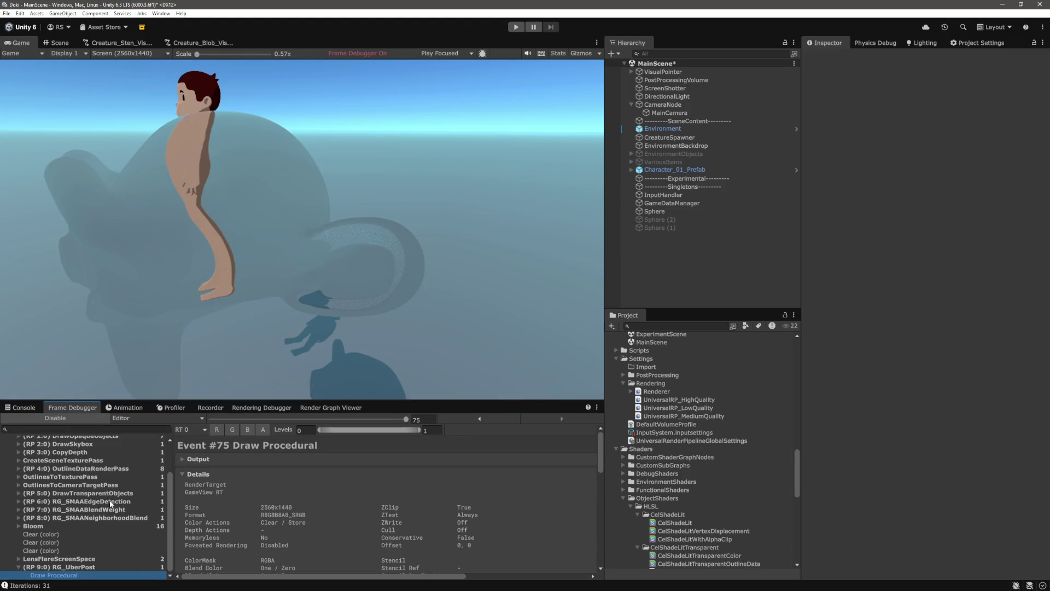
scroll(95, 470, up, 3)
click(100, 514)
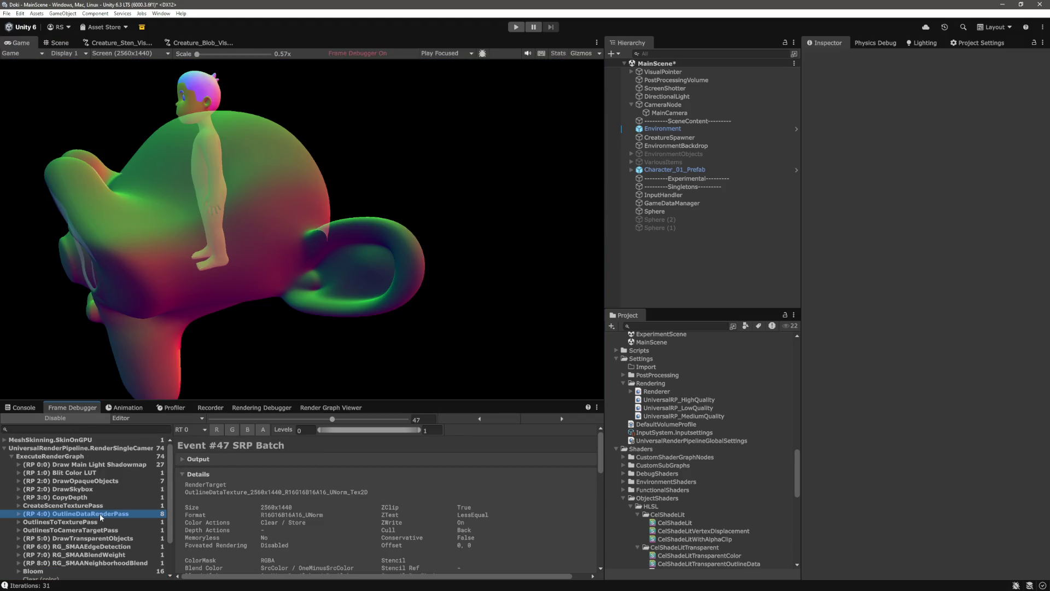
key(alt+Tab)
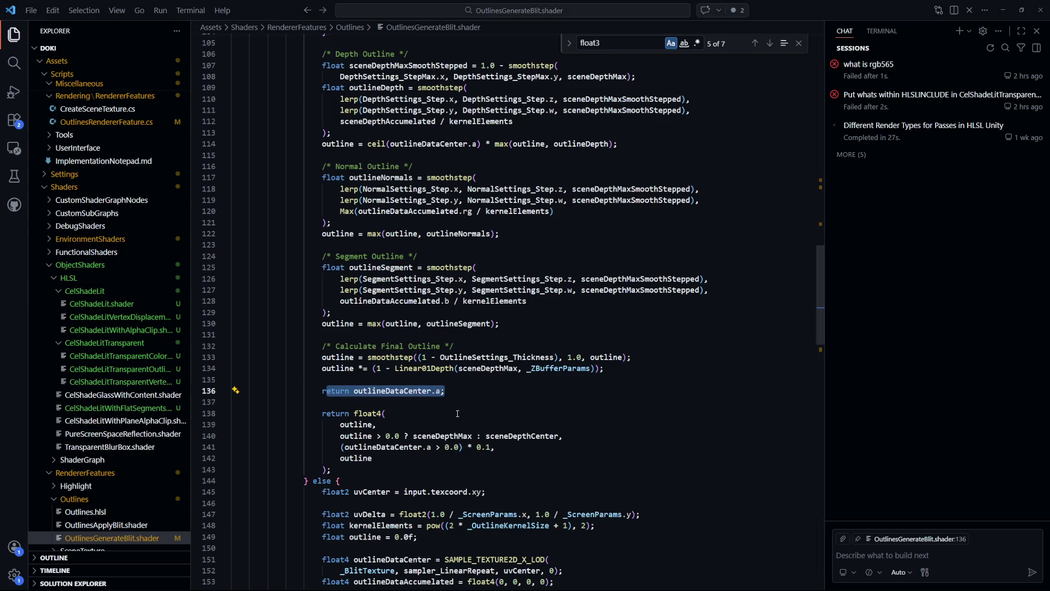
key(alt+Tab)
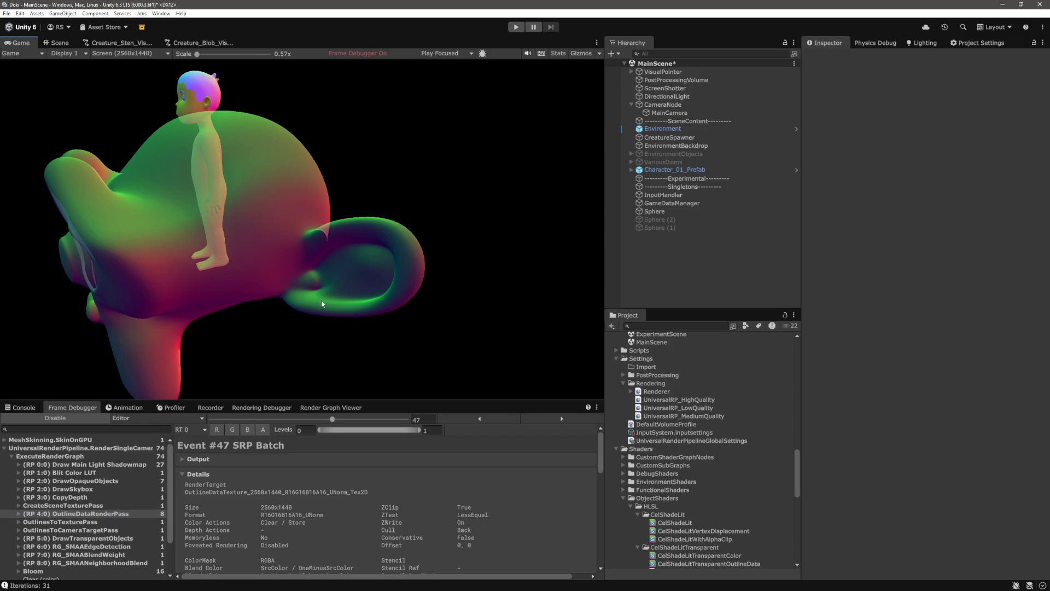
click(91, 522)
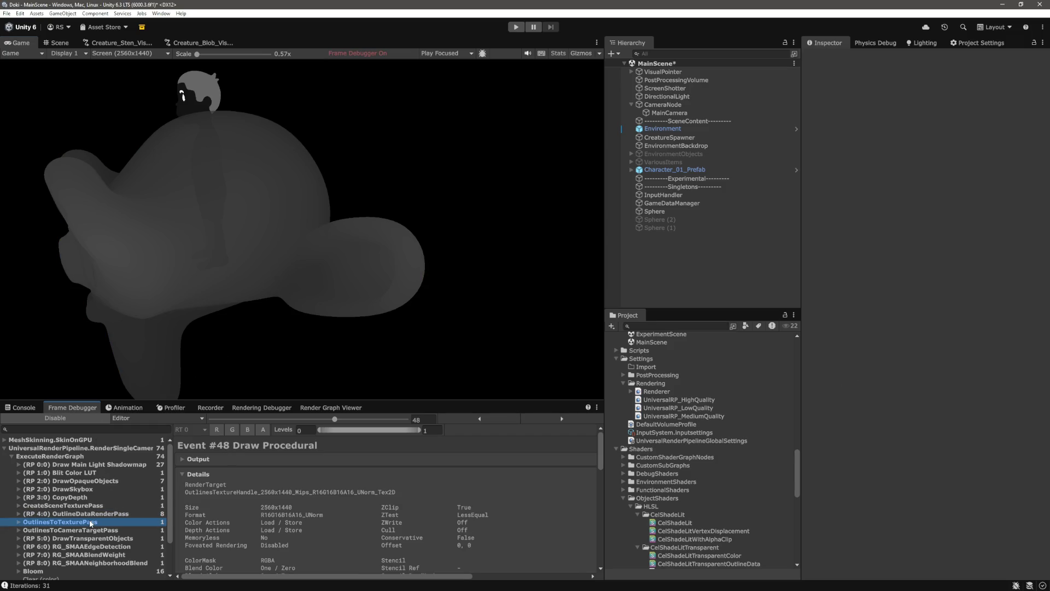
mouse_move(197, 54)
mouse_down()
mouse_move(212, 54)
mouse_move(145, 89)
mouse_up()
key(alt+Tab)
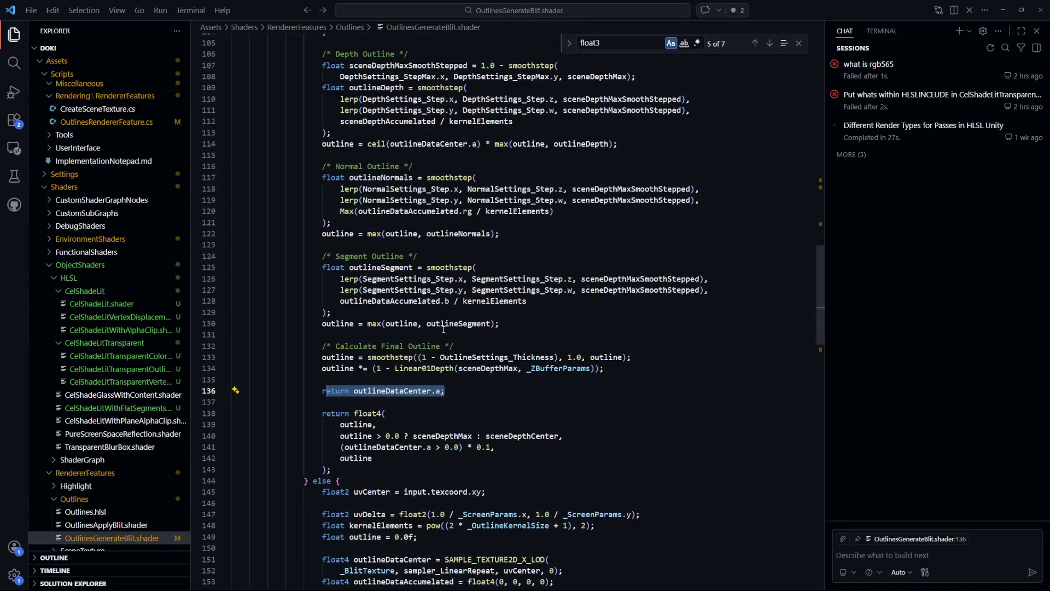
- Scale the Game view to 1.4x, back to 0.57x, then disable the Frame Debugger
key(alt+Tab)
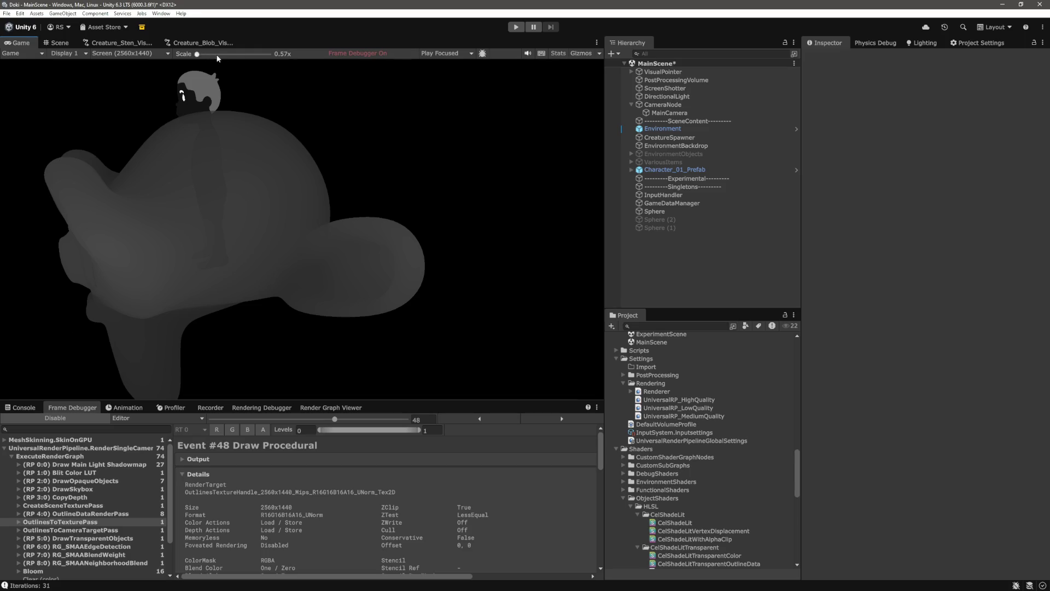
drag(217, 56, 224, 54)
drag(395, 398, 321, 395)
key(alt+Tab)
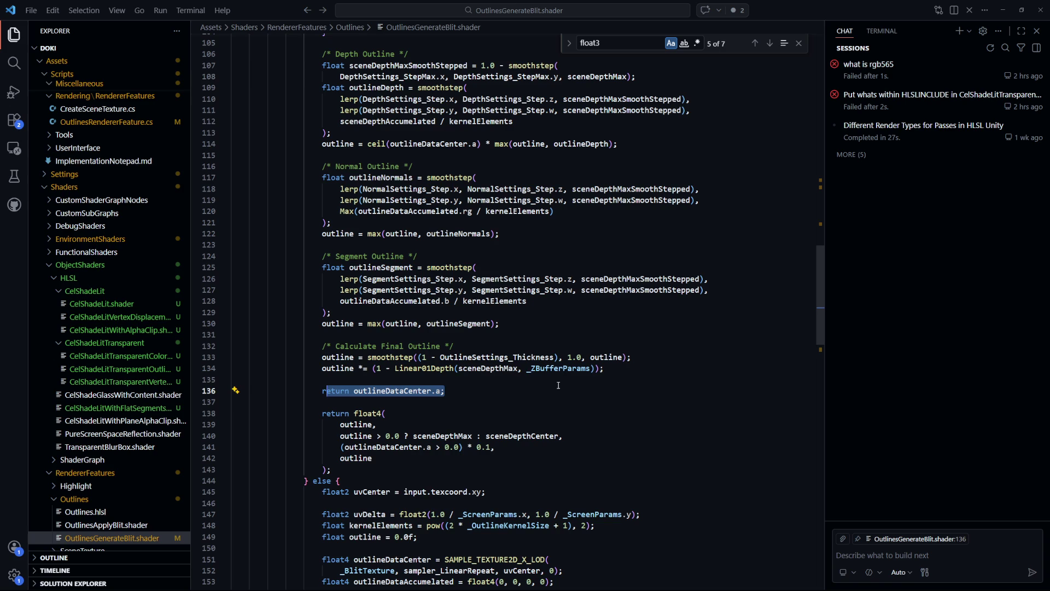
key(ctrl+Tab)
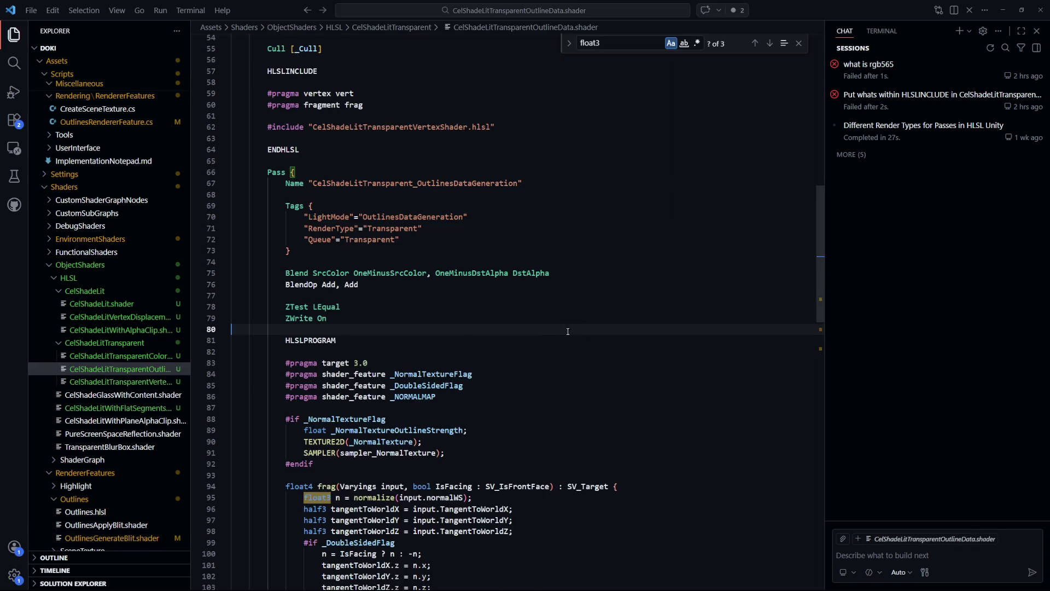
key(alt+Tab)
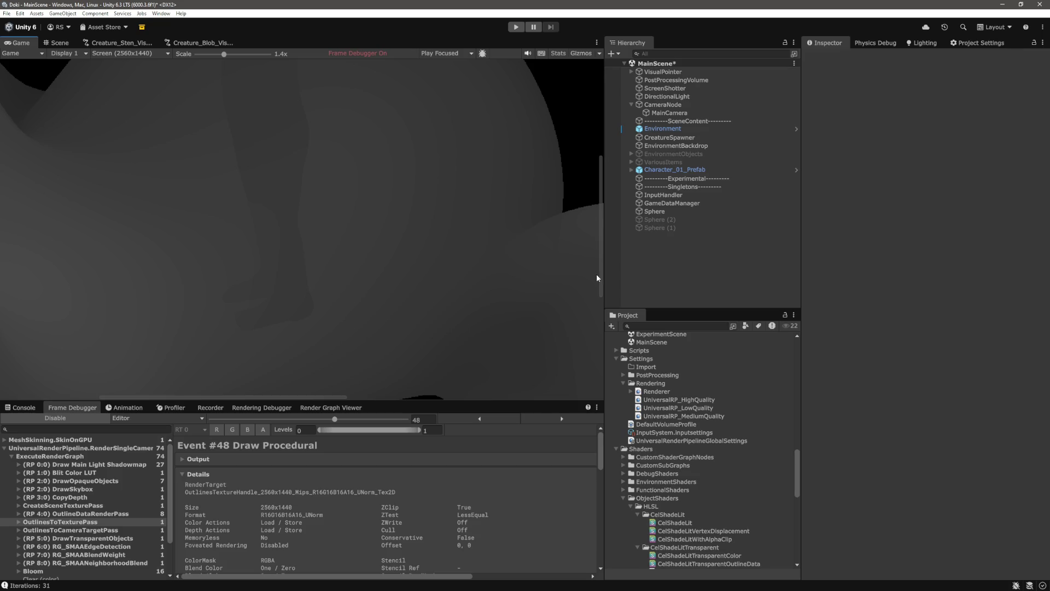
drag(598, 281, 599, 190)
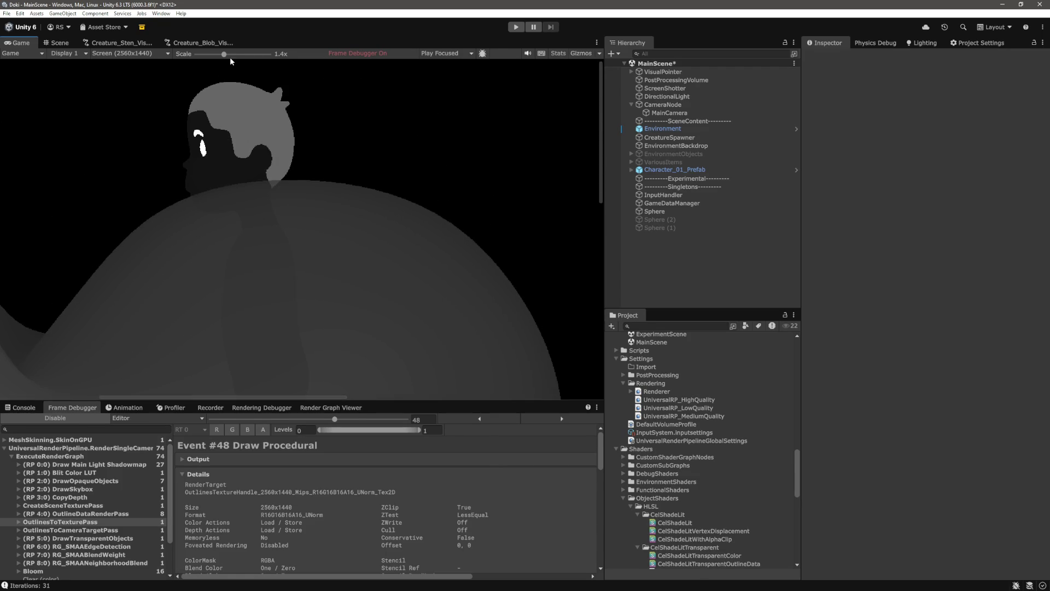
drag(230, 58, 173, 53)
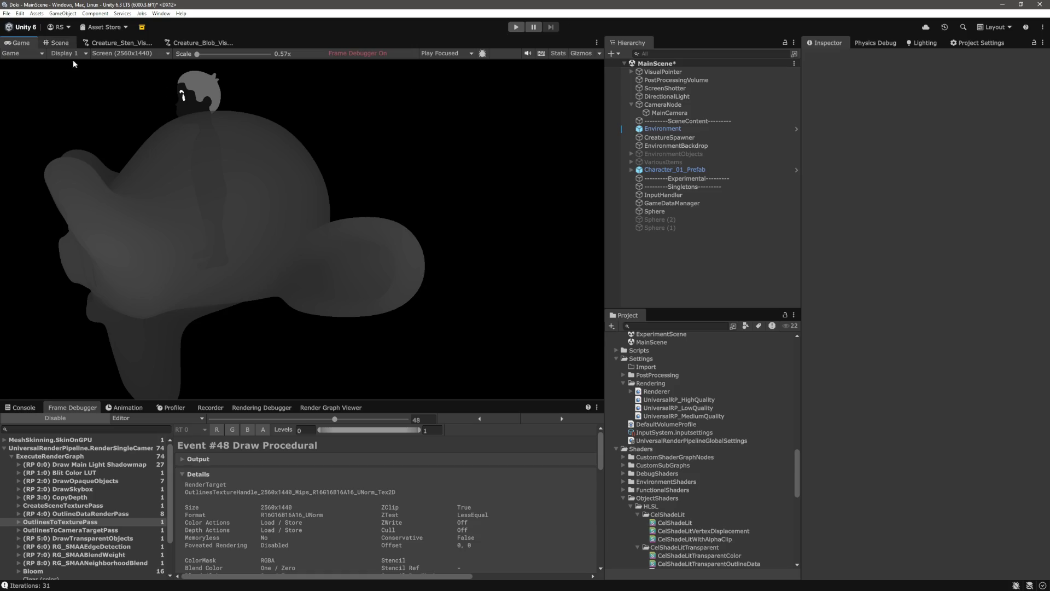
click(55, 418)
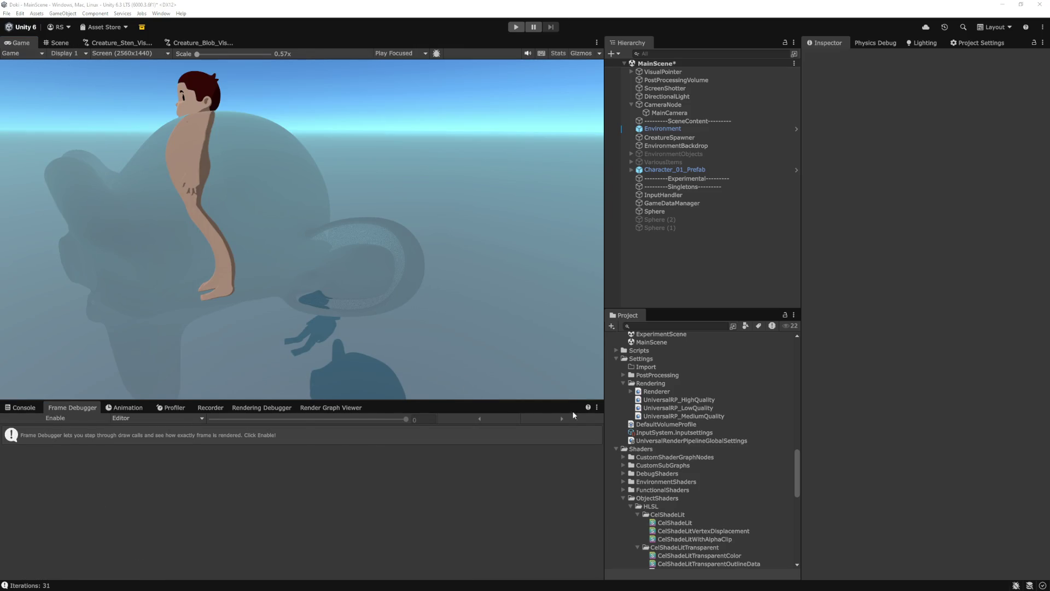
- Open OutlinesGenerateBlit.shader and delete the early debug return in the first branch
key(alt+Tab)
key(ctrl+p)
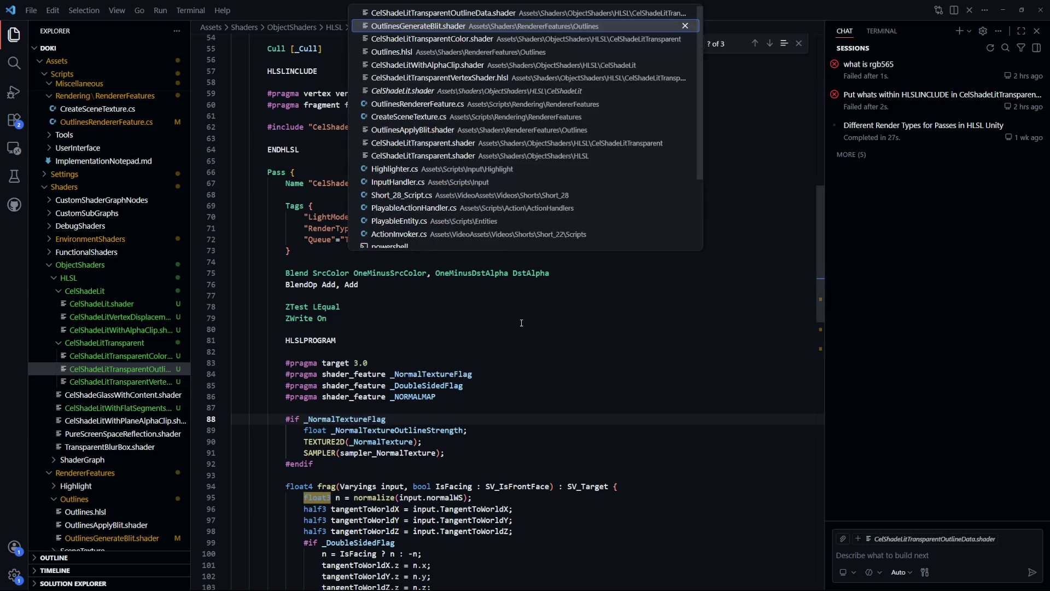
key(Return)
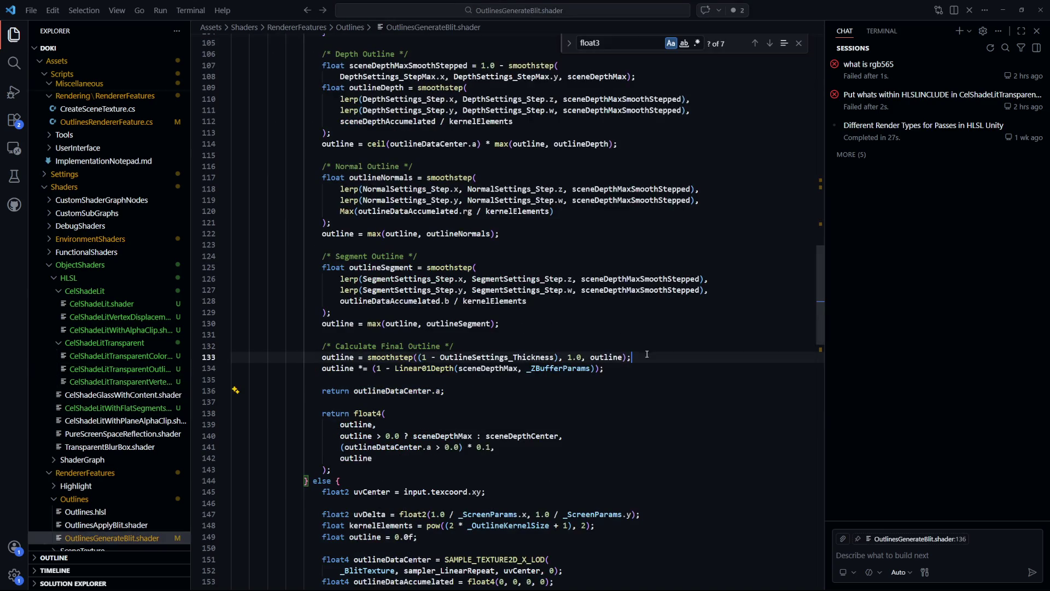
key(BackSpace)
key(BackSpace)
key(Up)
key(ctrl+p)
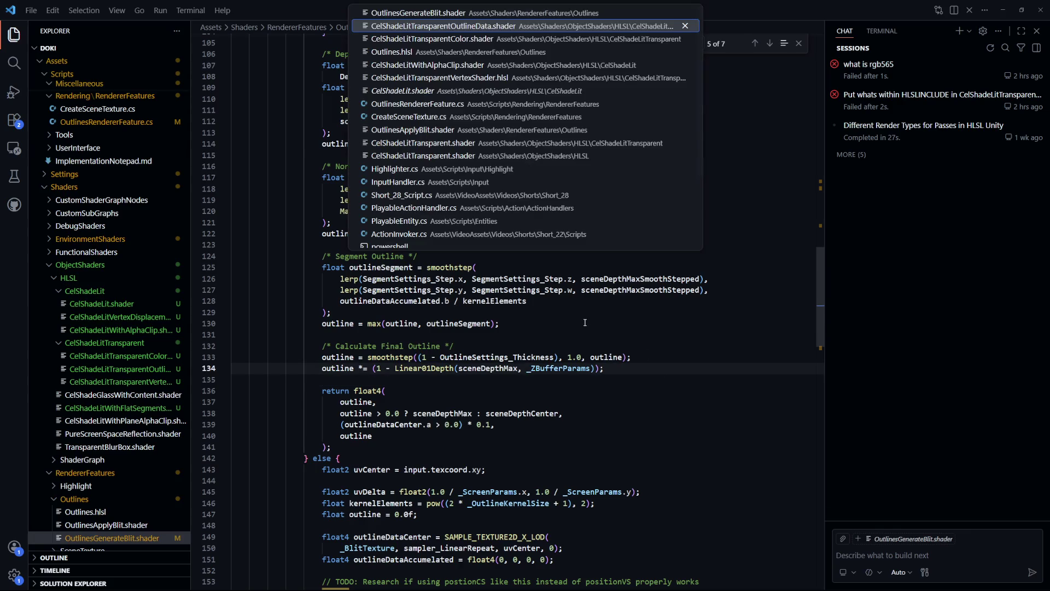
key(Escape)
key(Down)
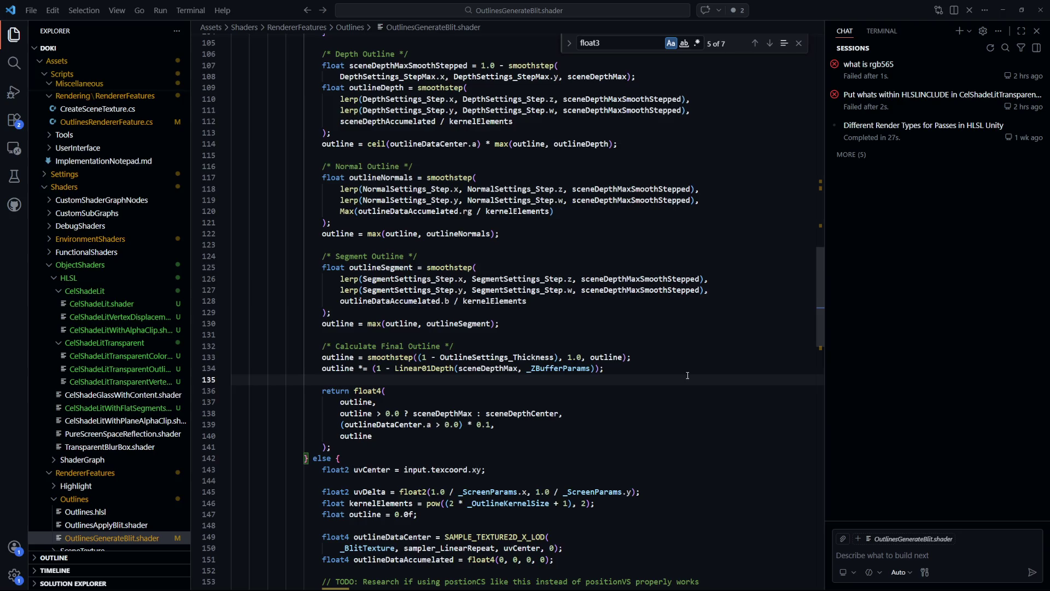
scroll(687, 376, down, 4)
scroll(688, 374, up, 4)
- Review line 118 and the recent-files list, staying in OutlinesGenerateBlit.shader
key(ctrl+p)
text(:118)
key(Return)
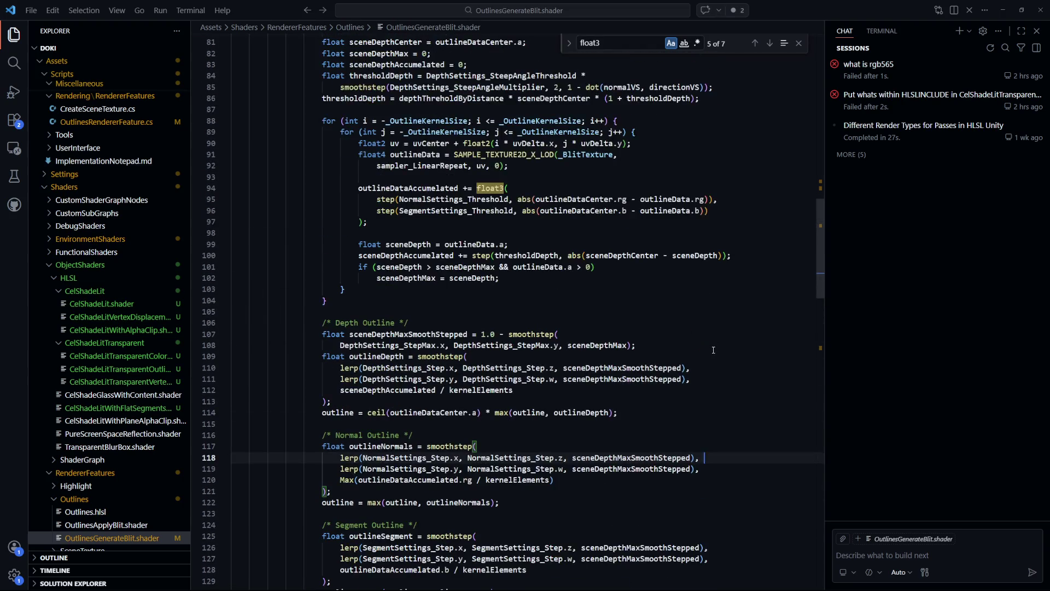
scroll(713, 351, up, 4)
scroll(713, 351, down, 4)
key(ctrl+p)
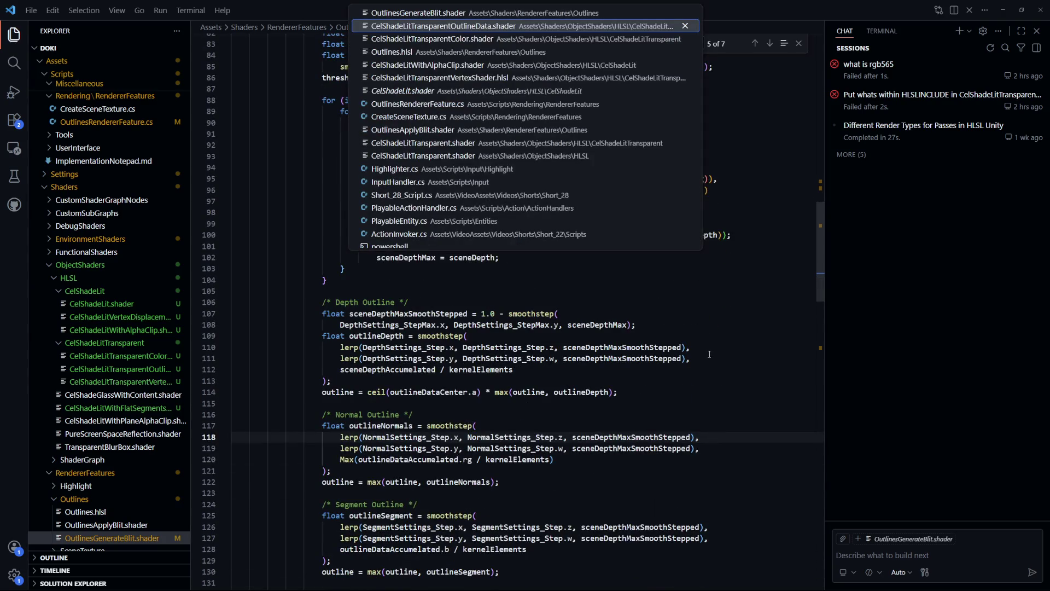
key(Down)
key(Down)
key(Down)
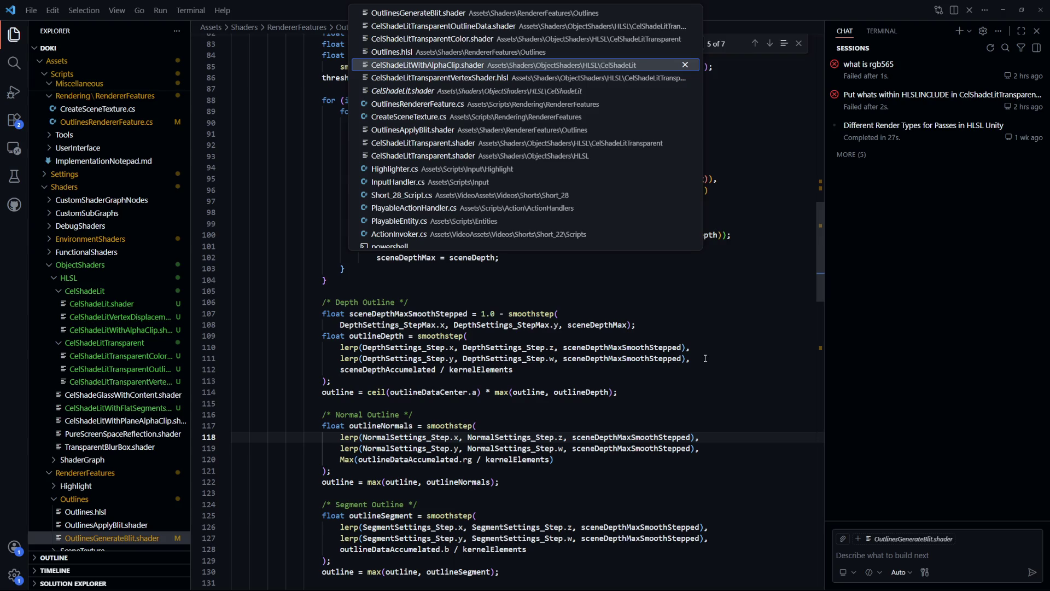
key(Up)
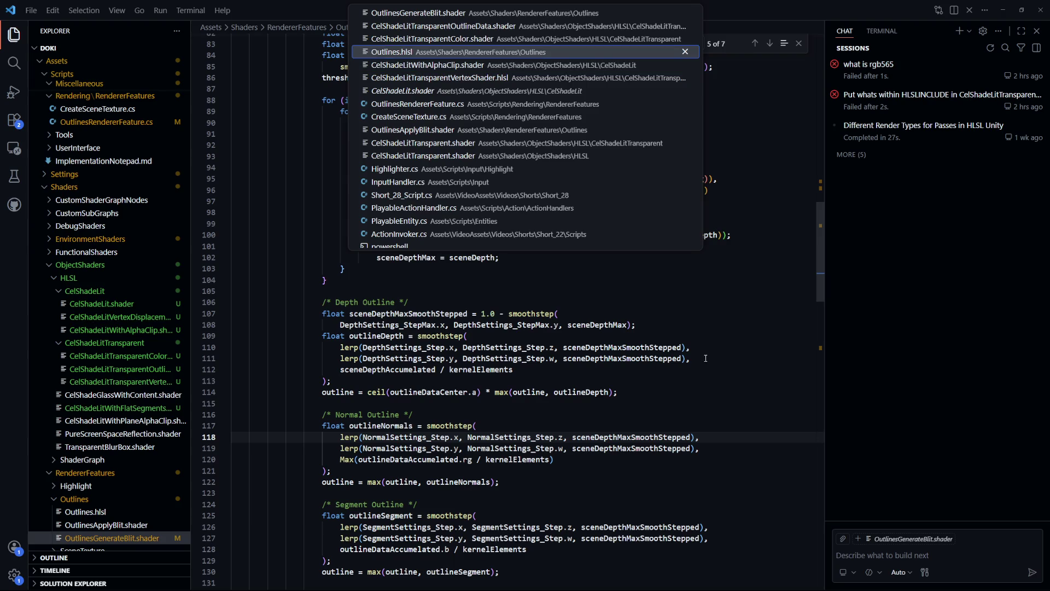
key(Up)
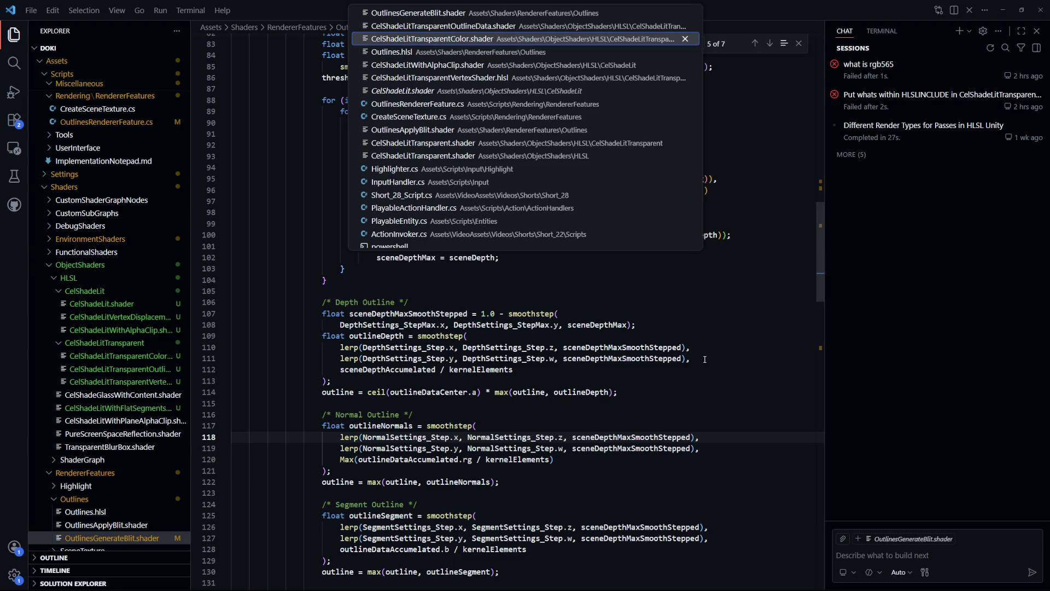
key(Up)
key(Up)
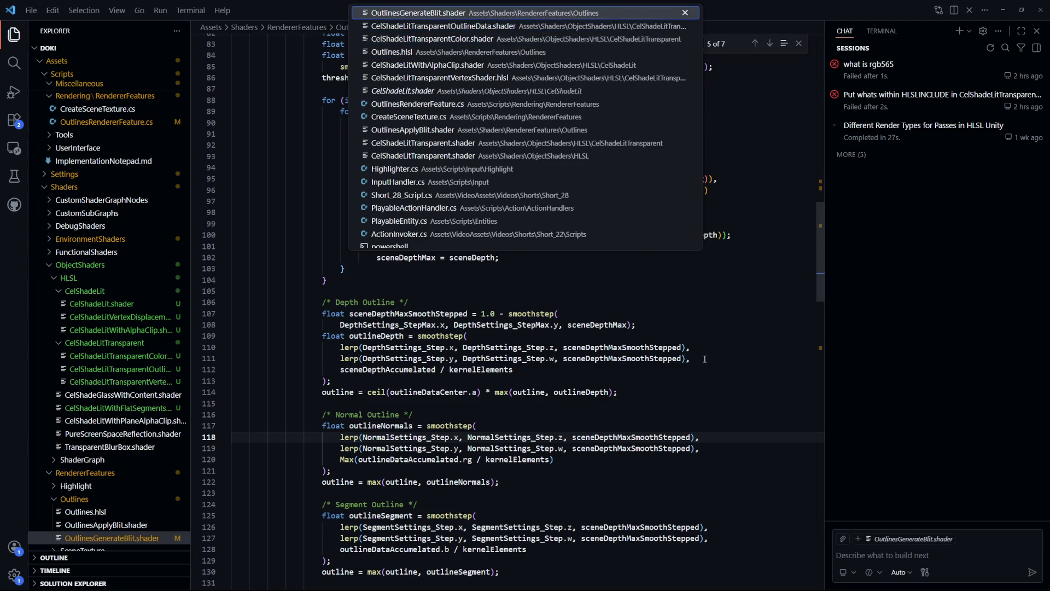
key(Return)
scroll(695, 359, down, 9)
scroll(689, 360, up, 8)
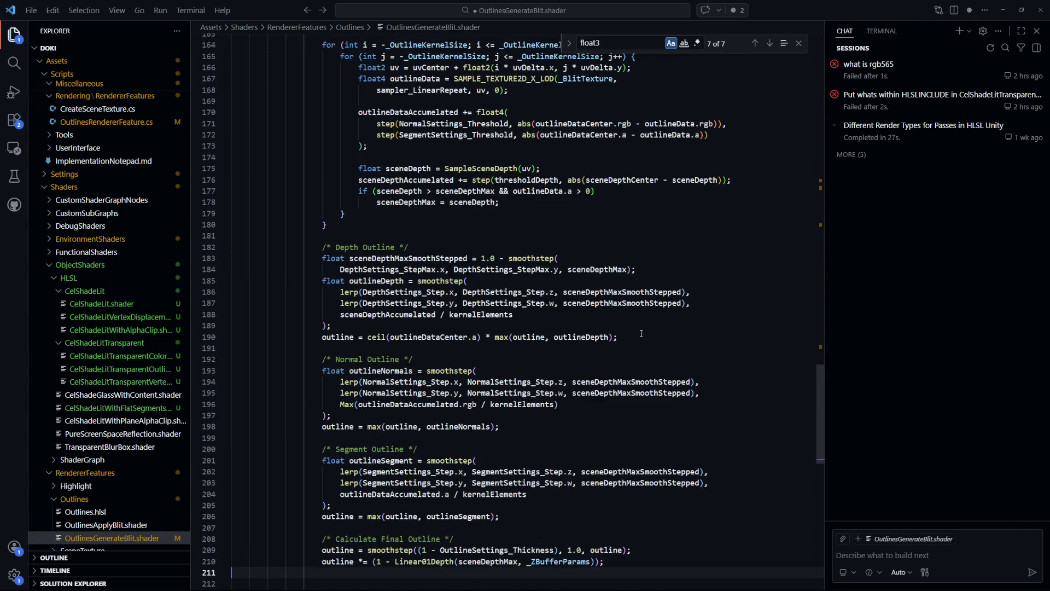
- Place 'return outlineDataCenter.a;' in the else branch at line 212 and save the shader
key(Return)
scroll(642, 332, down, 17)
scroll(641, 332, down, 10)
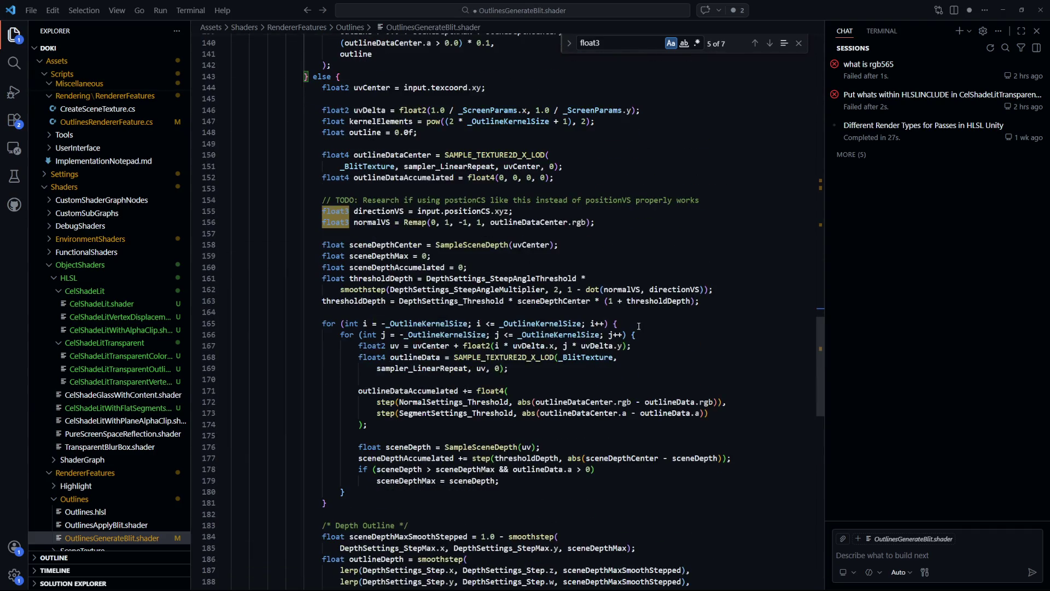
scroll(639, 326, up, 5)
scroll(639, 325, up, 8)
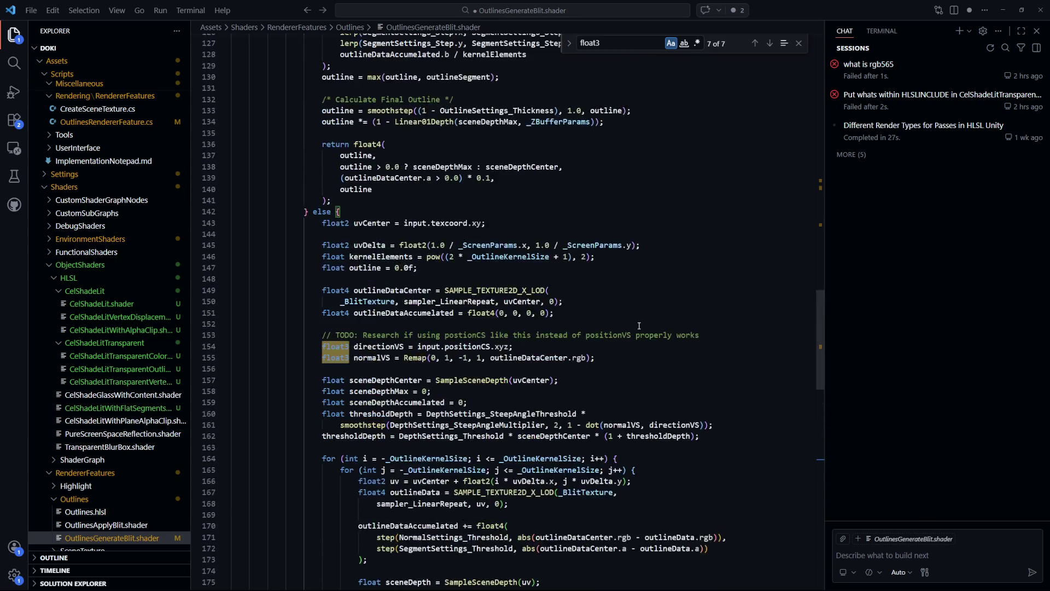
scroll(639, 325, down, 12)
key(ctrl+z)
key(End)
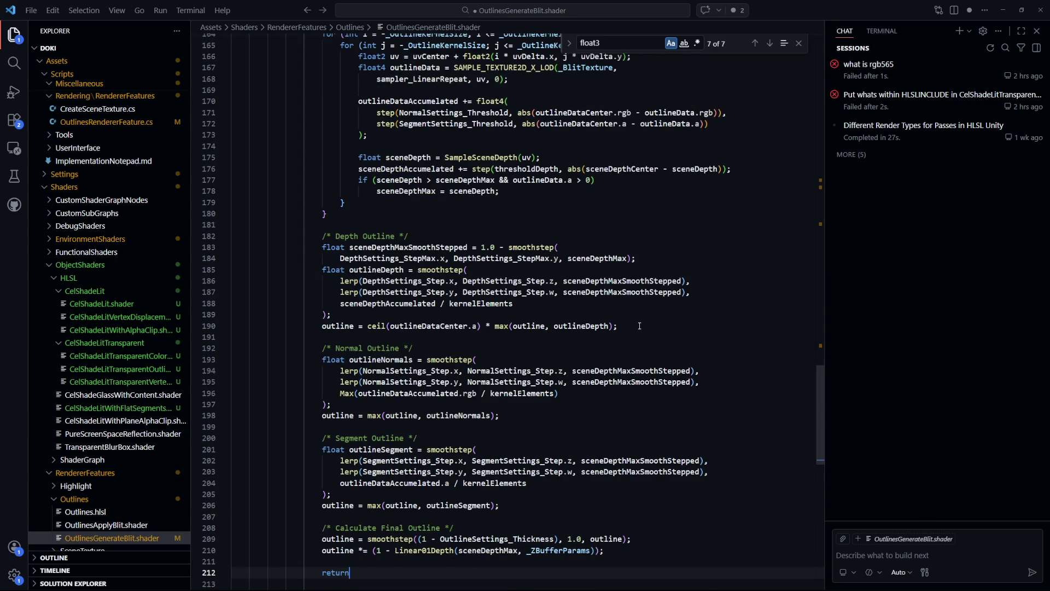
scroll(639, 326, down, 8)
key(ctrl+s)
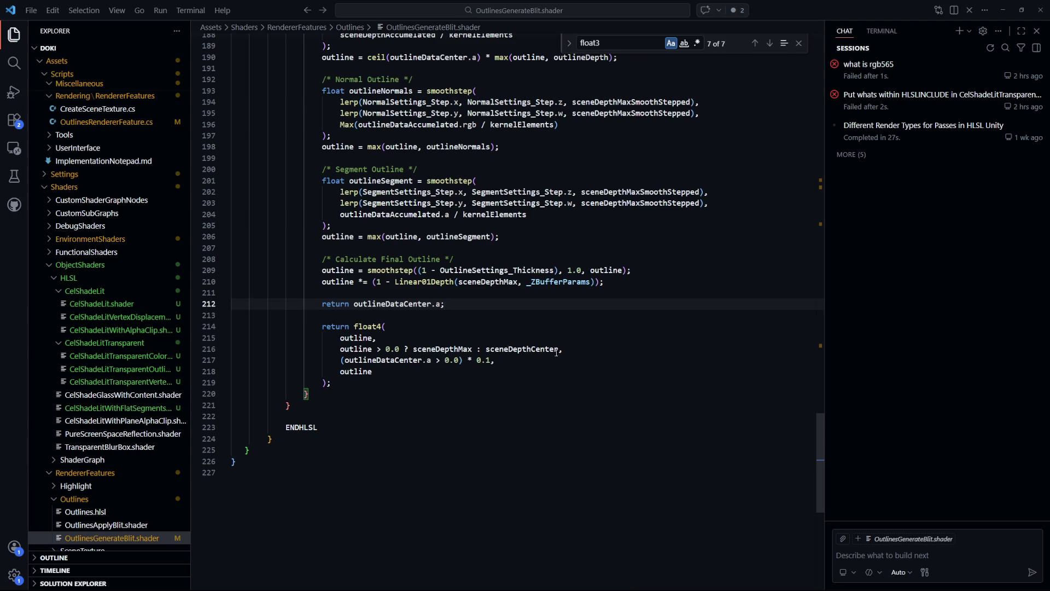
- Restore the 'return outlineDataCenter.a;' debug line and save the shader
scroll(524, 318, up, 15)
text(return outlineDataCenter.a;)
scroll(524, 319, up, 7)
key(ctrl+s)
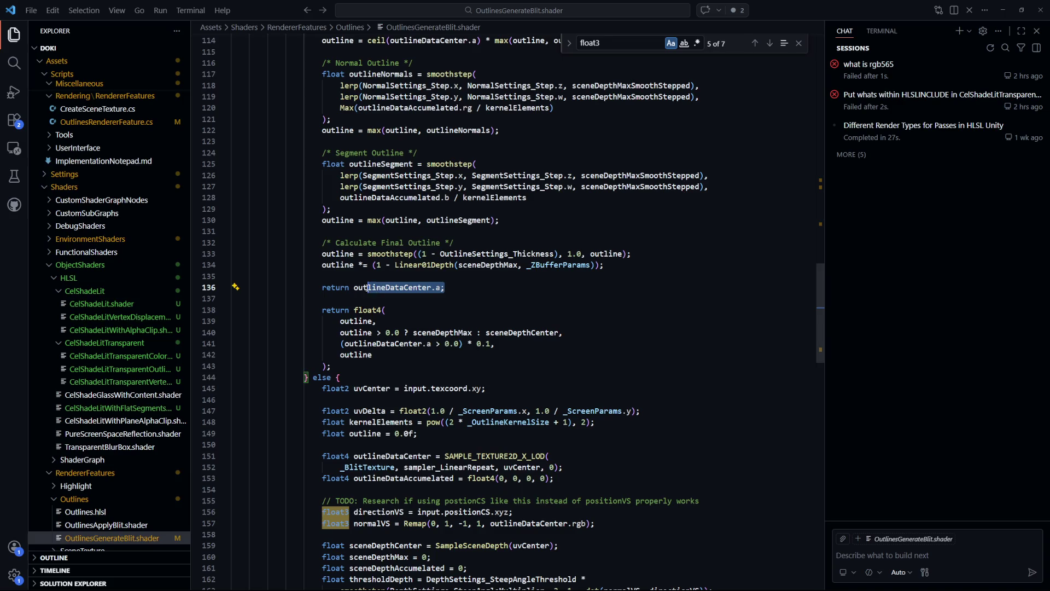
- Trace where sceneDepthMax and sceneDepthCenter are used throughout the blit shader
click(474, 333)
scroll(493, 336, up, 2)
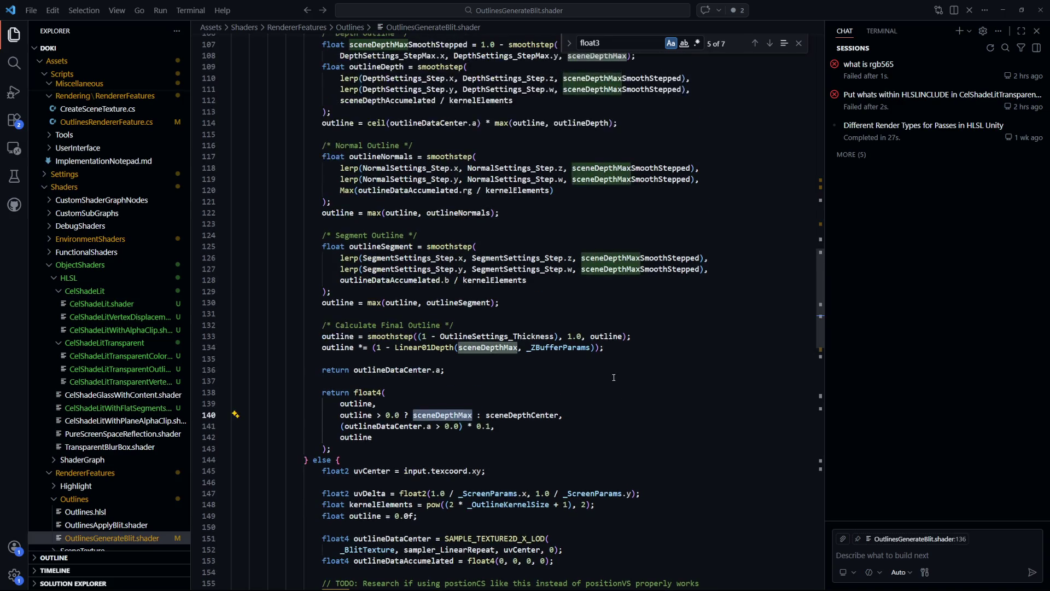
double_click(530, 415)
scroll(602, 432, up, 10)
scroll(496, 264, up, 4)
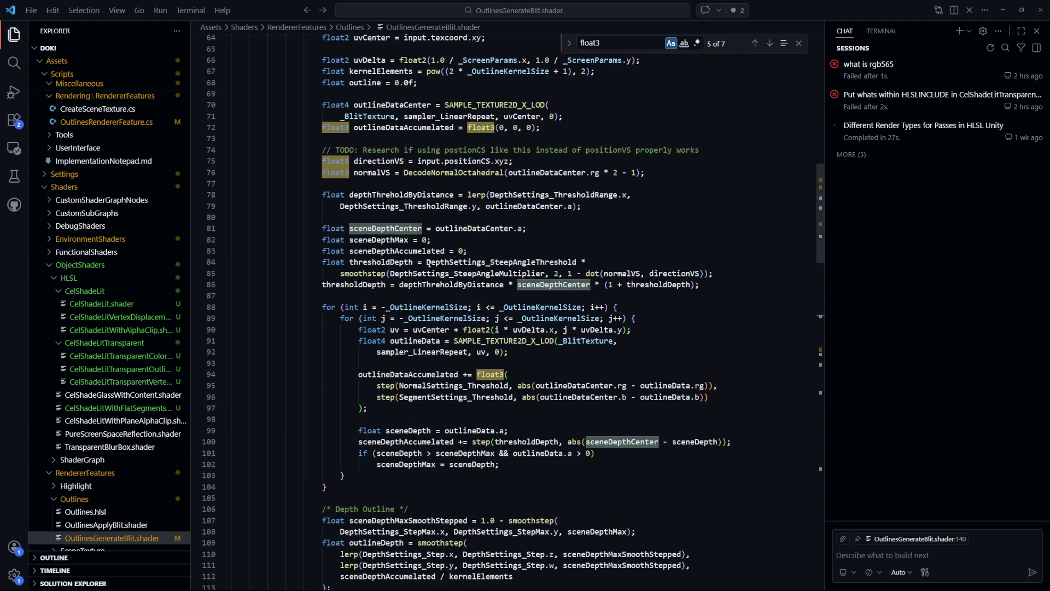
scroll(496, 234, down, 14)
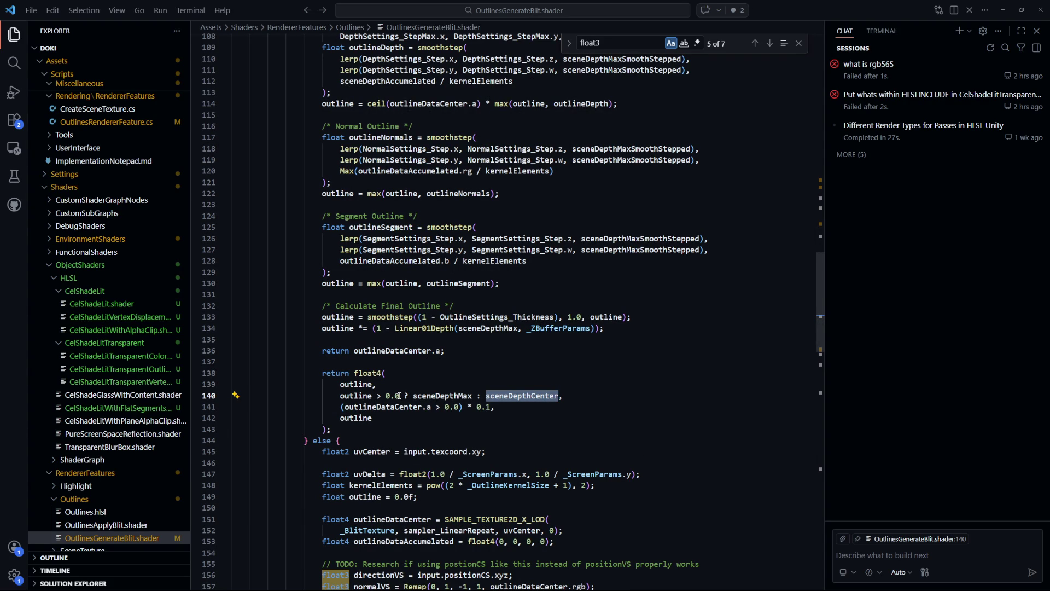
double_click(442, 396)
scroll(622, 432, up, 4)
scroll(622, 432, up, 2)
scroll(627, 428, up, 3)
scroll(628, 436, up, 8)
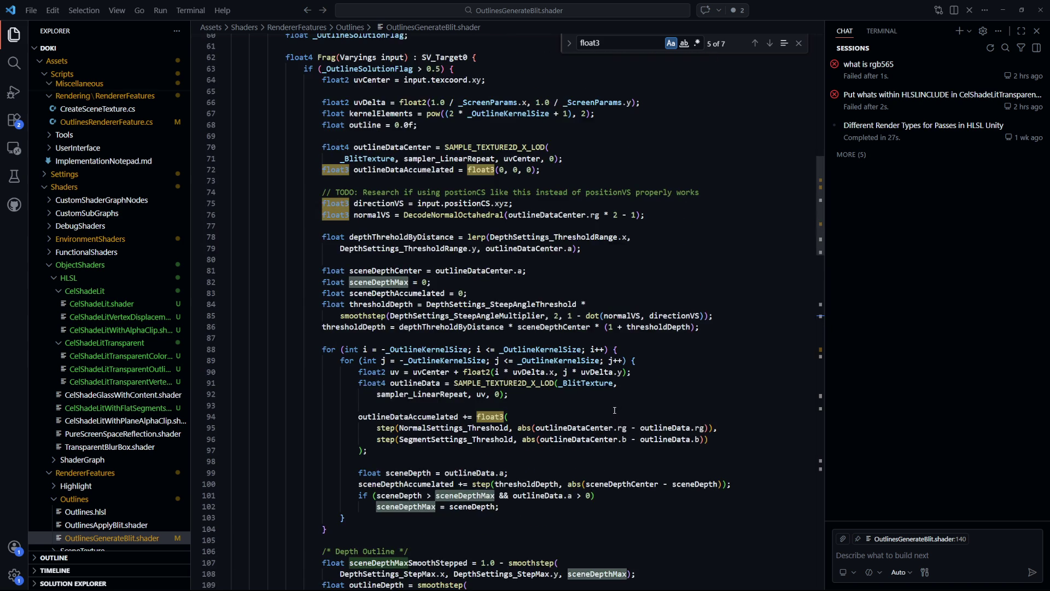
scroll(615, 412, down, 3)
scroll(615, 413, down, 1)
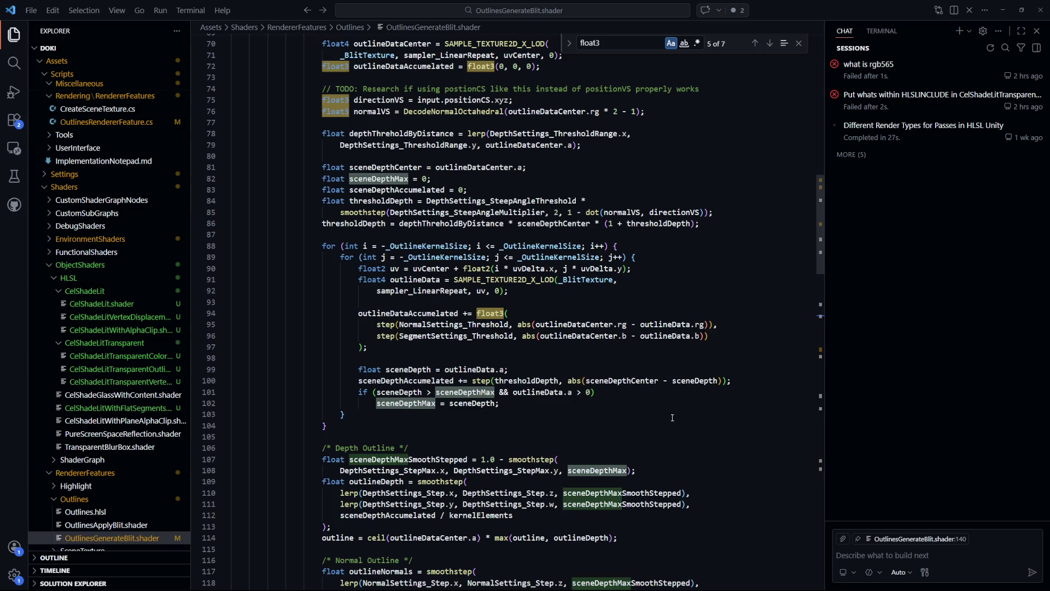
scroll(672, 417, down, 13)
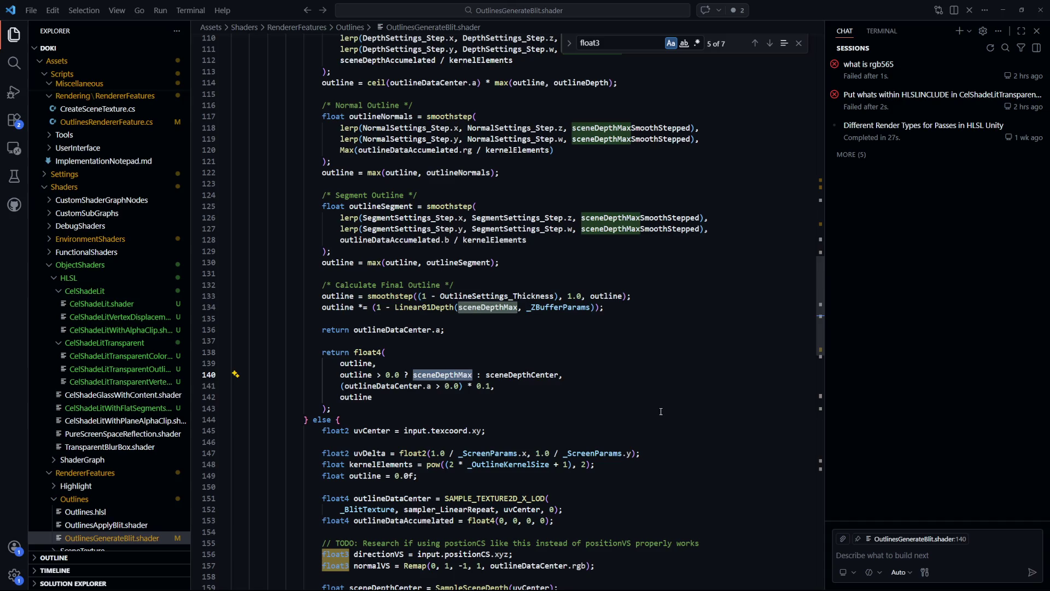
- Copy the line 140 ternary into line 136's return, replacing outlineDataCenter.a
click(591, 404)
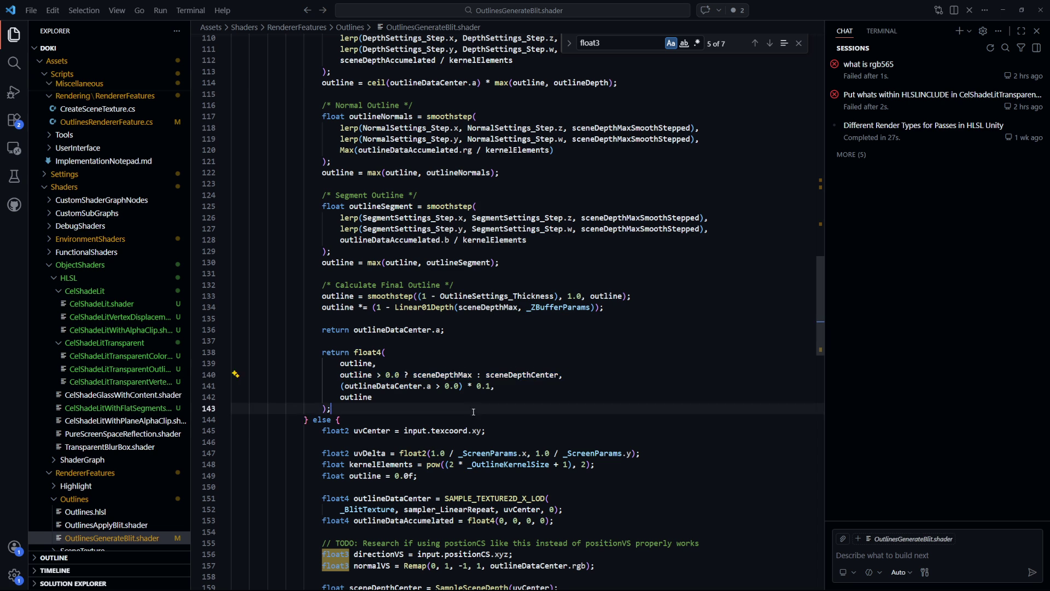
drag(563, 375, 339, 375)
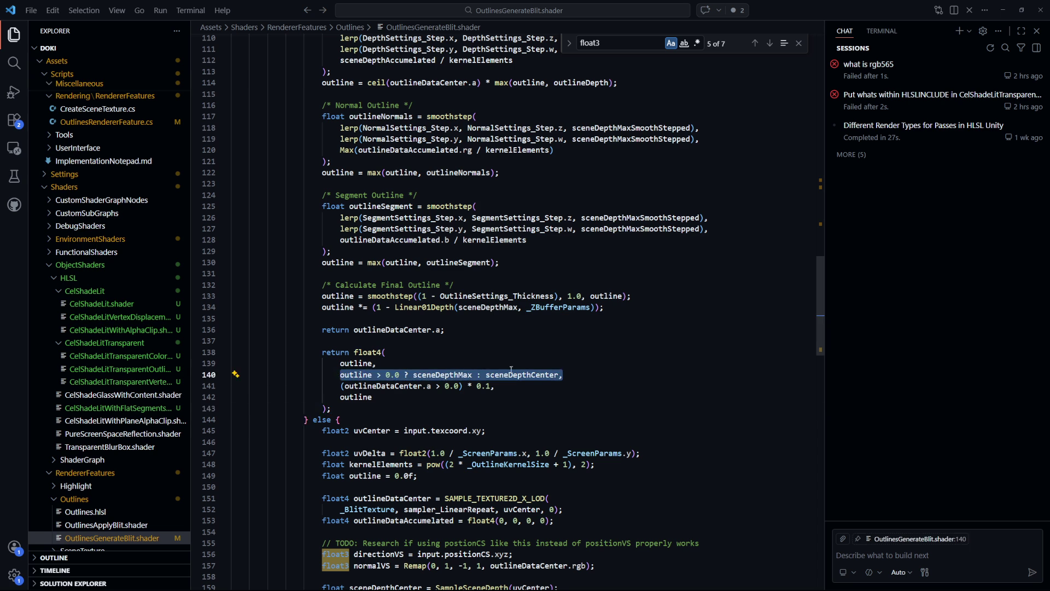
click(464, 352)
drag(523, 374, 340, 375)
key(ctrl+c)
drag(441, 330, 354, 330)
key(ctrl+v)
- Save, inspect the OutlinesToTexturePass event in Unity's Frame Debugger, then disable the debugger
key(ctrl+s)
key(alt+Tab)
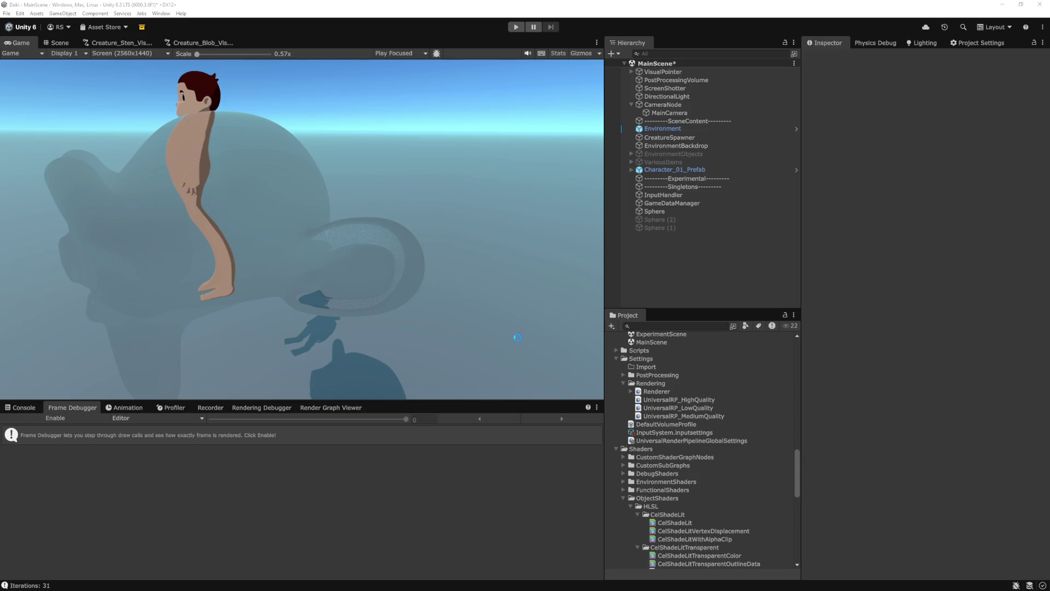
click(85, 423)
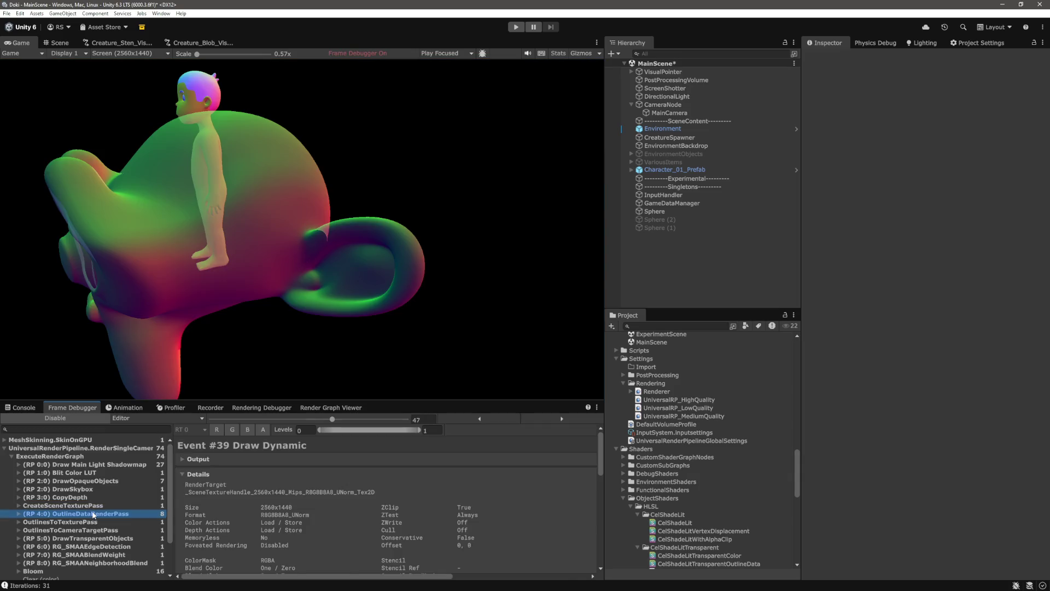
click(91, 523)
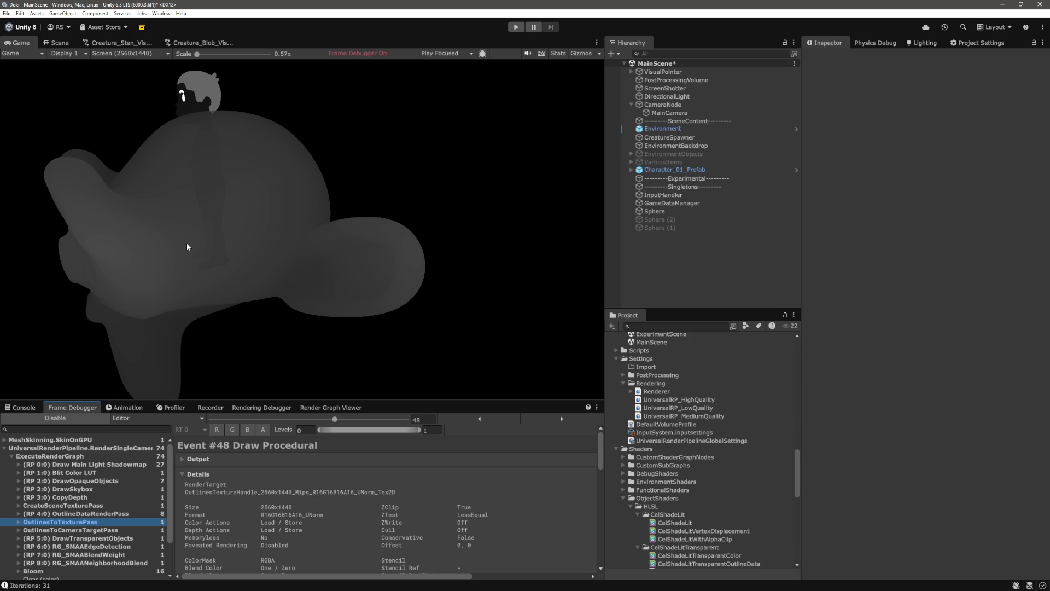
click(88, 418)
- Undo the debug return edits in OutlinesGenerateBlit.shader and save it
key(alt+Tab)
key(ctrl+z)
key(ctrl+z)
key(ctrl+z)
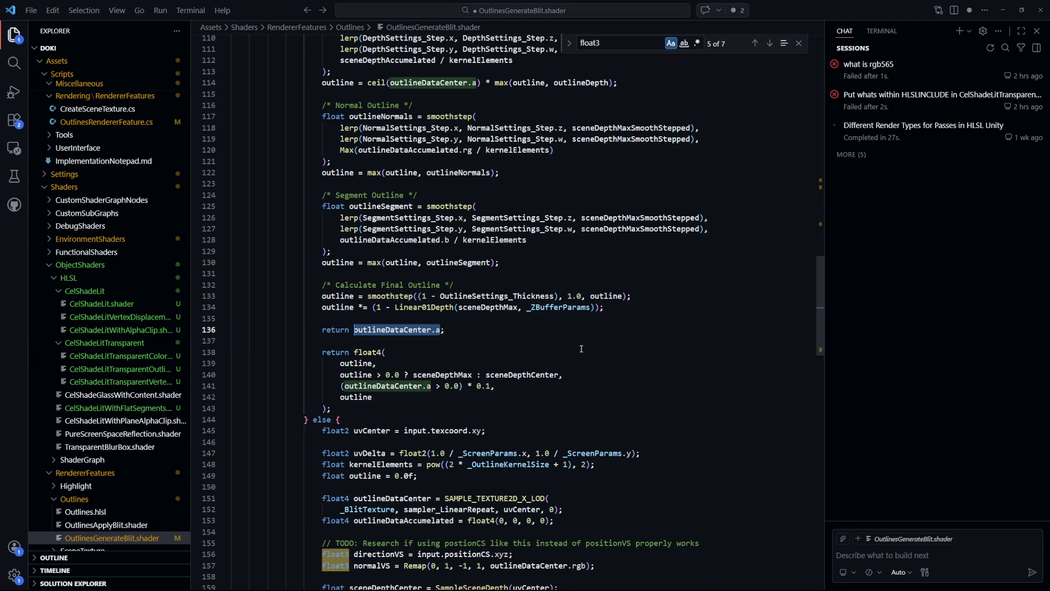
key(ctrl+z)
key(ctrl+s)
- In CelShadeLitTransparentColor.shader, review outlineDepth, LinearEyeDepth and the line 249 comparison
key(ctrl+Tab)
key(ctrl+Tab)
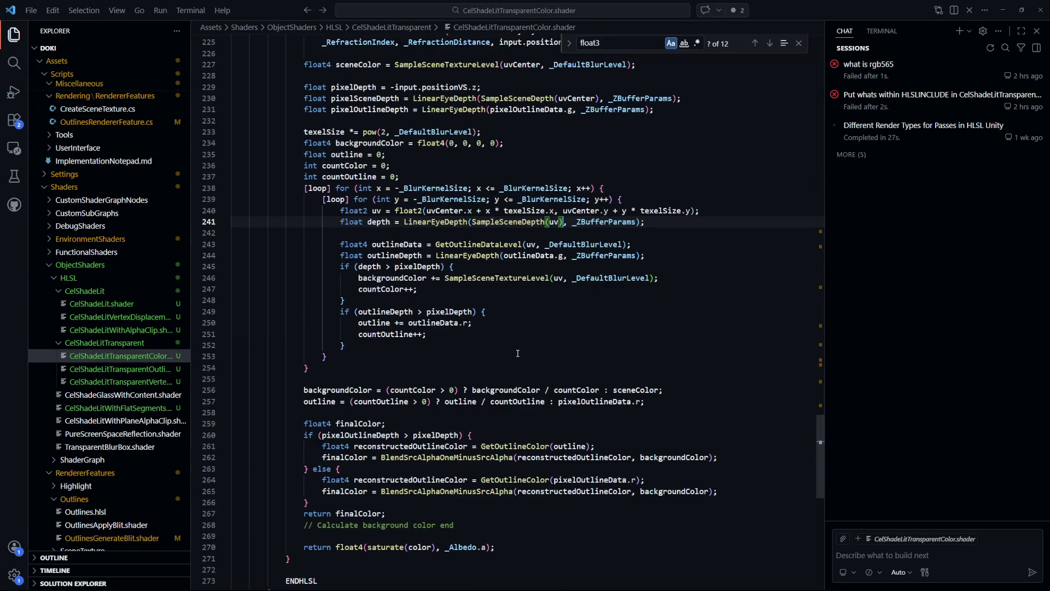
click(407, 407)
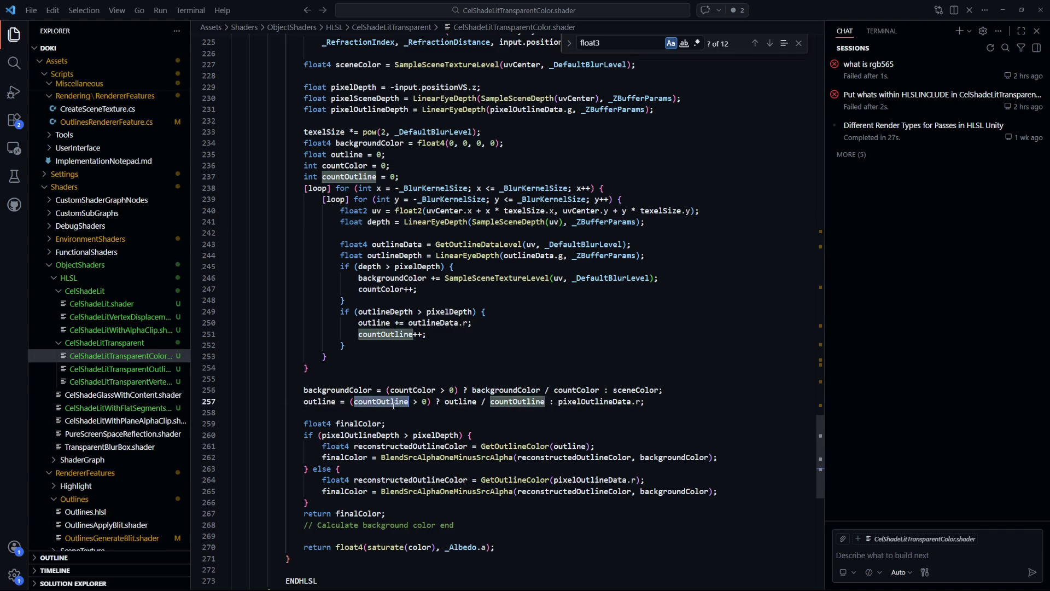
click(475, 311)
scroll(474, 311, up, 4)
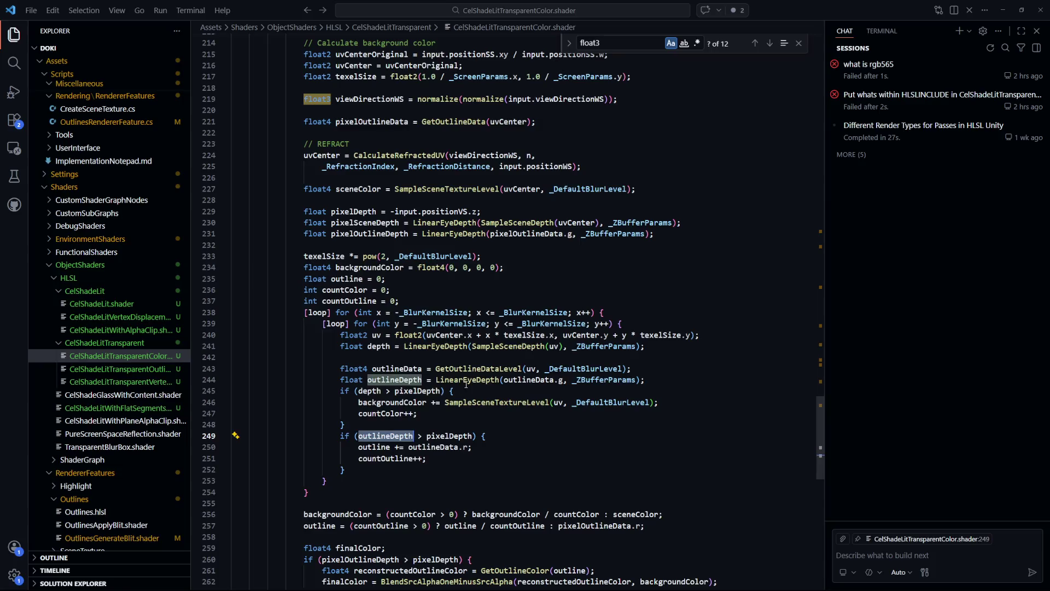
click(474, 379)
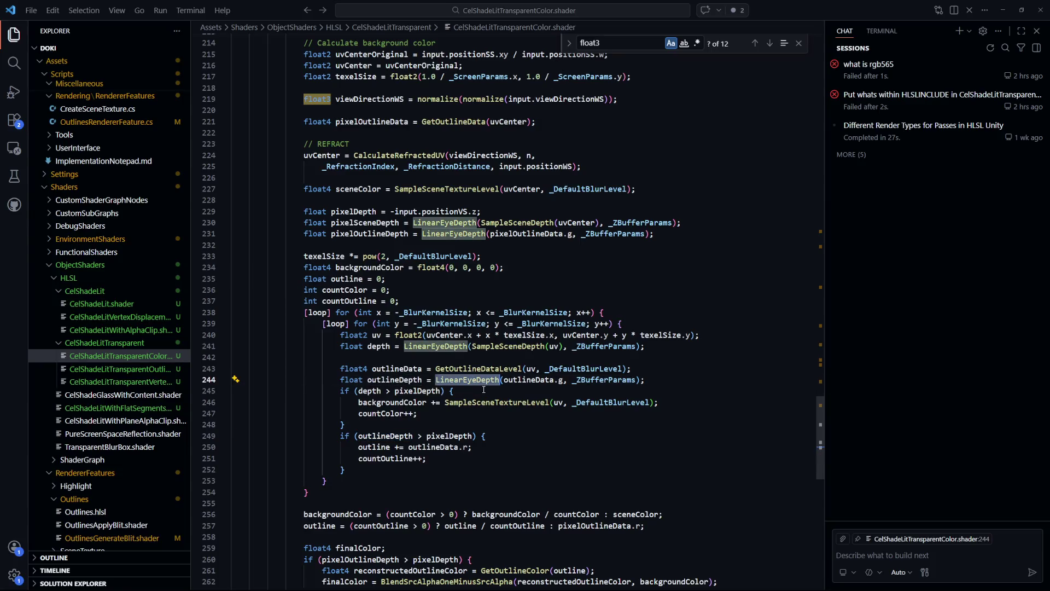
click(524, 380)
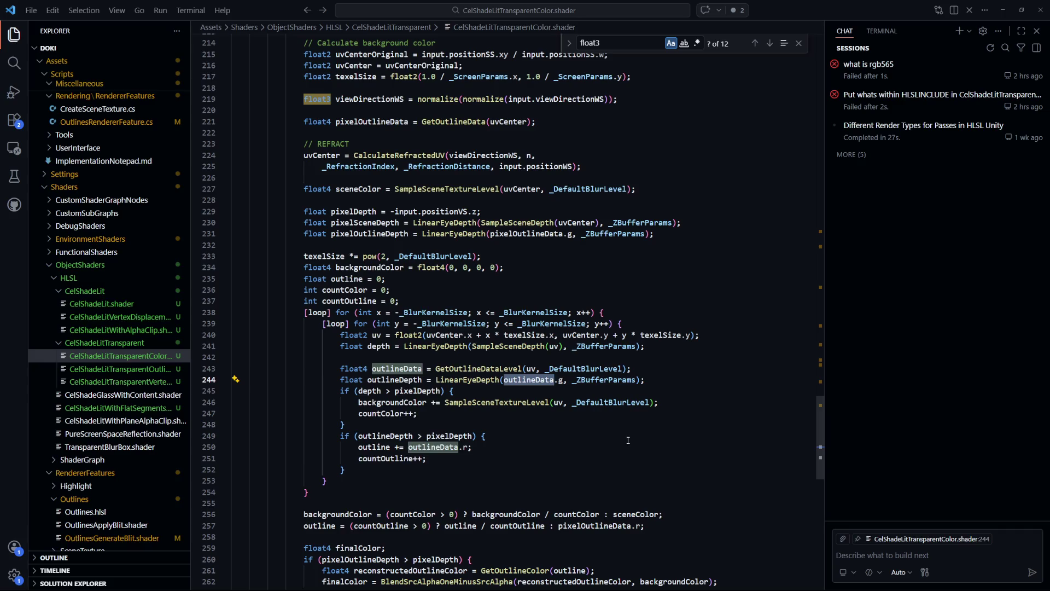
click(670, 379)
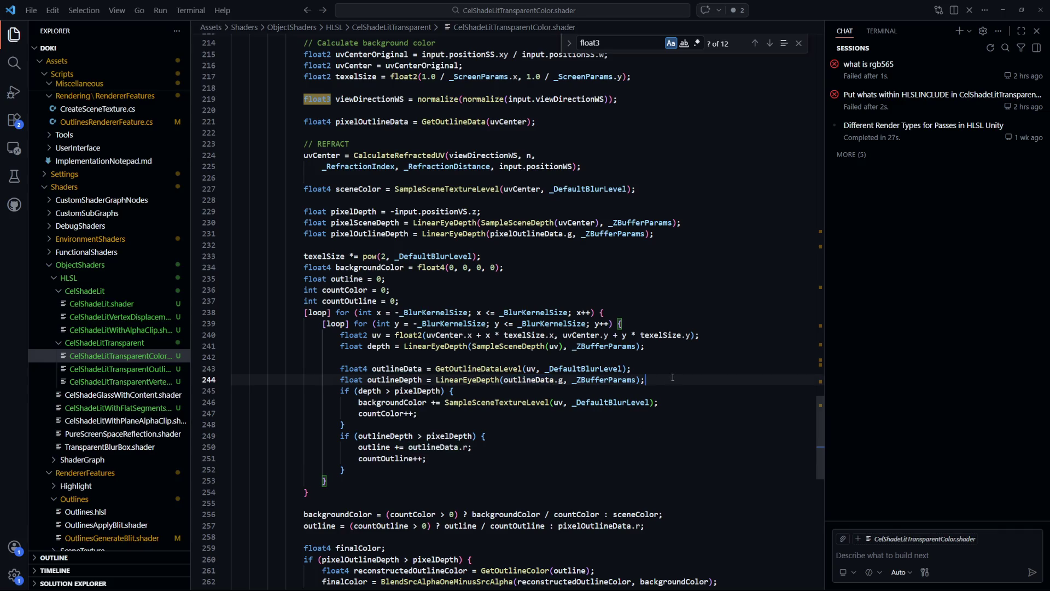
double_click(393, 380)
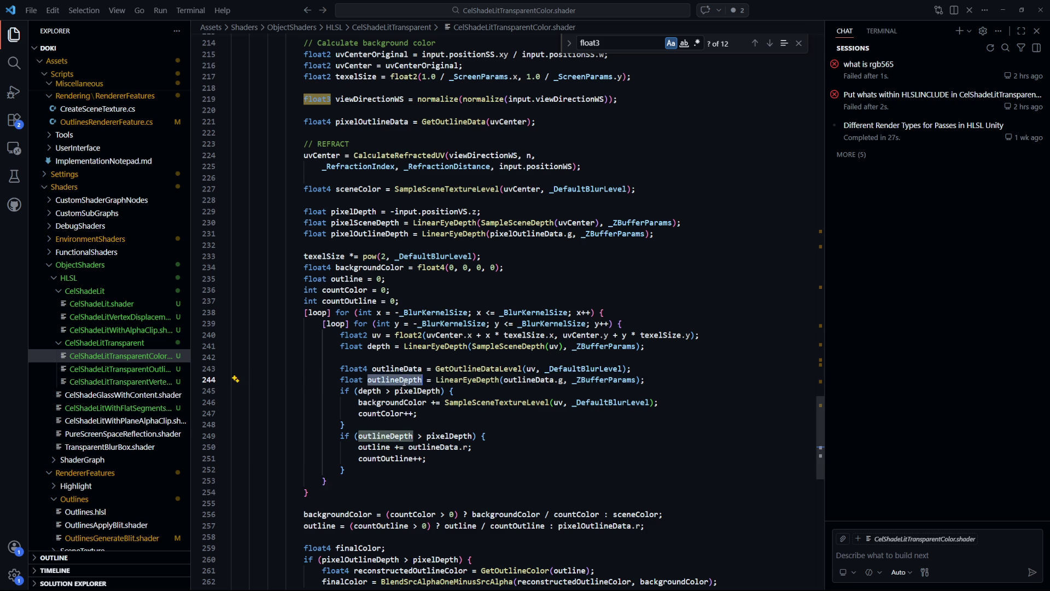
click(428, 437)
- After checking Unity, change line 249 to test outlineDepth > pixelDepth
key(alt+Tab)
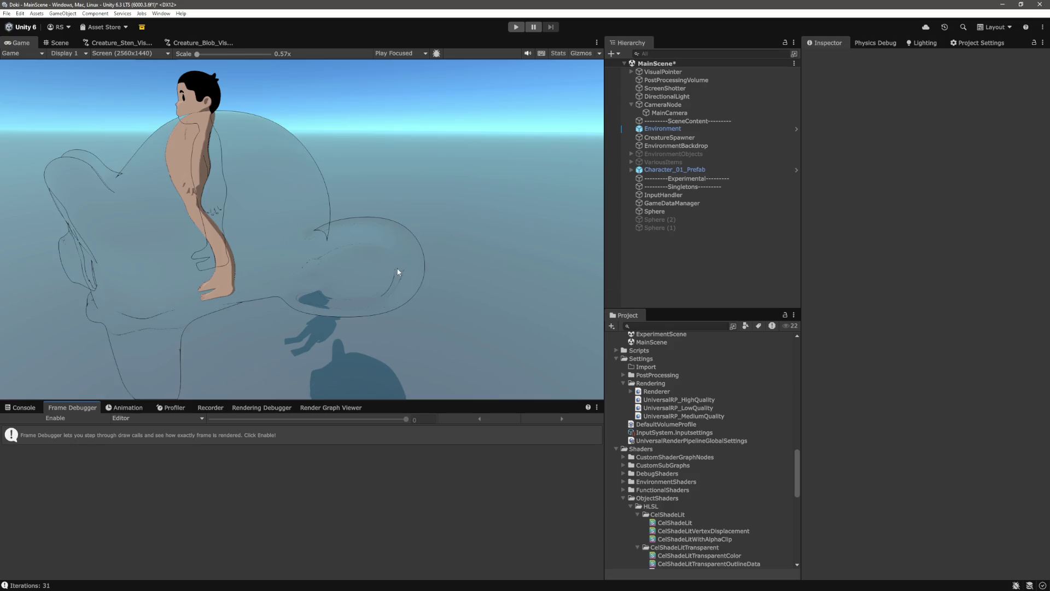
key(alt+Tab)
key(BackSpace)
text(>)
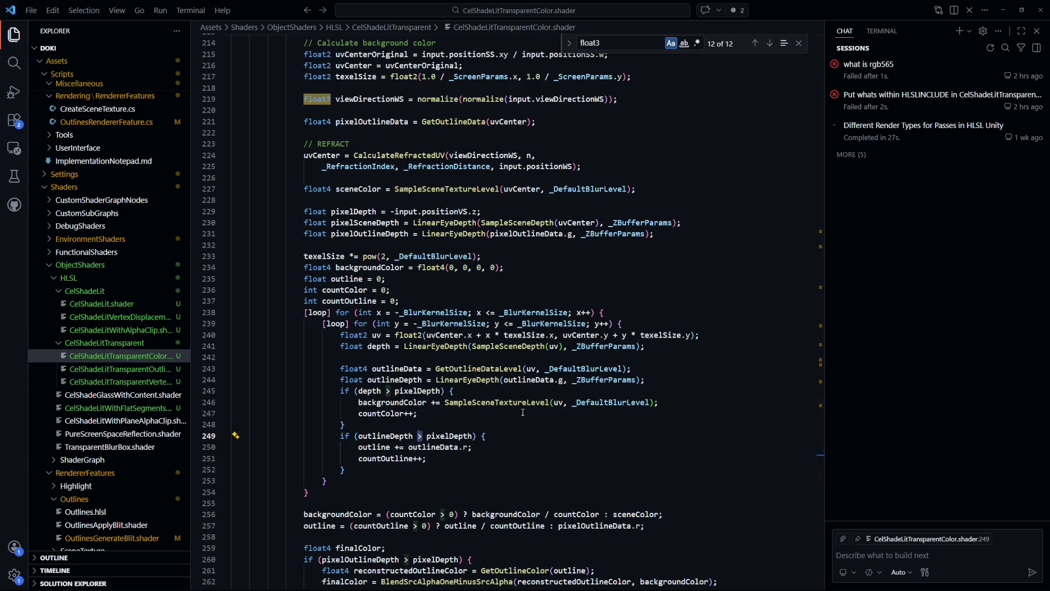
- Review the uv sampling loop and countOutline++ on line 251, then view Unity's Game view
scroll(529, 382, down, 5)
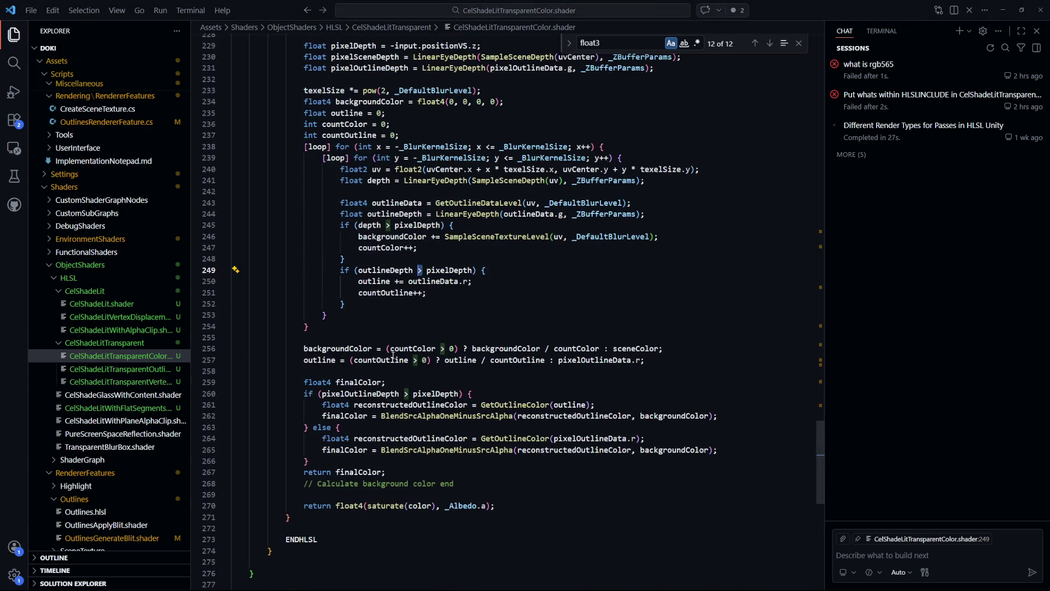
scroll(443, 395, up, 3)
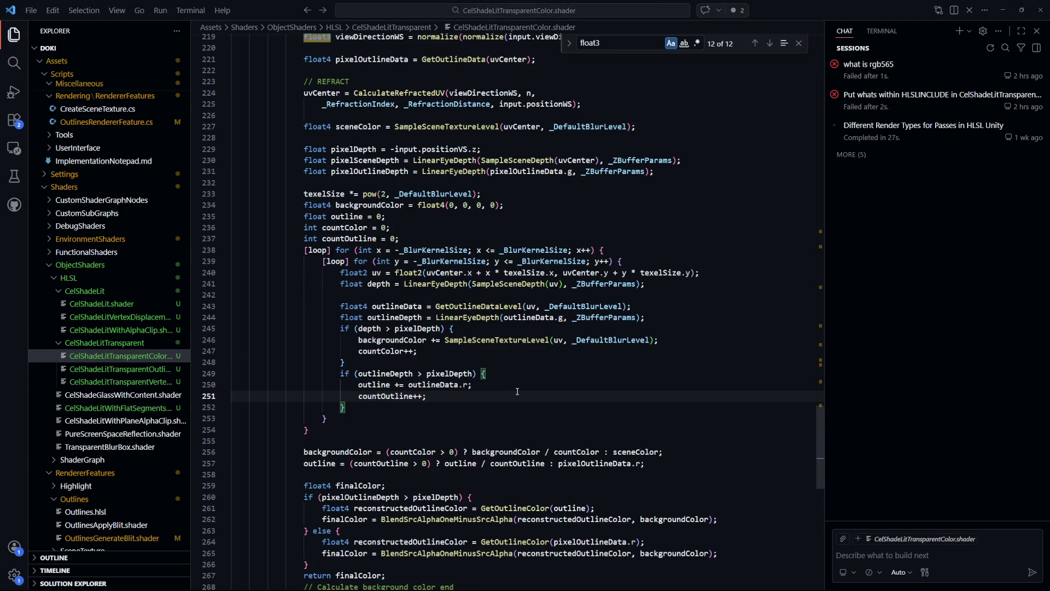
click(525, 399)
scroll(525, 398, up, 1)
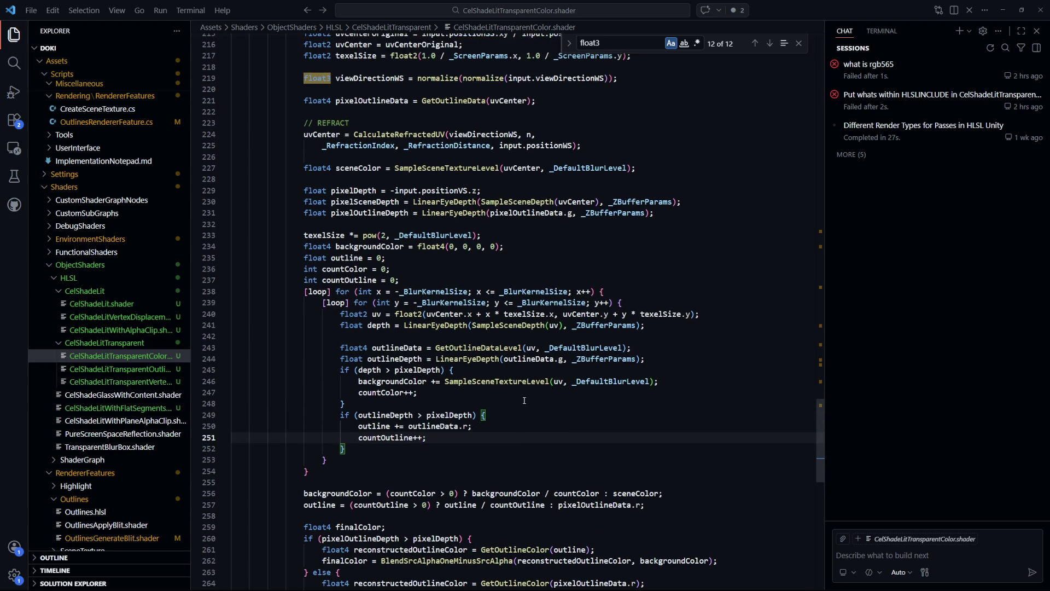
click(379, 317)
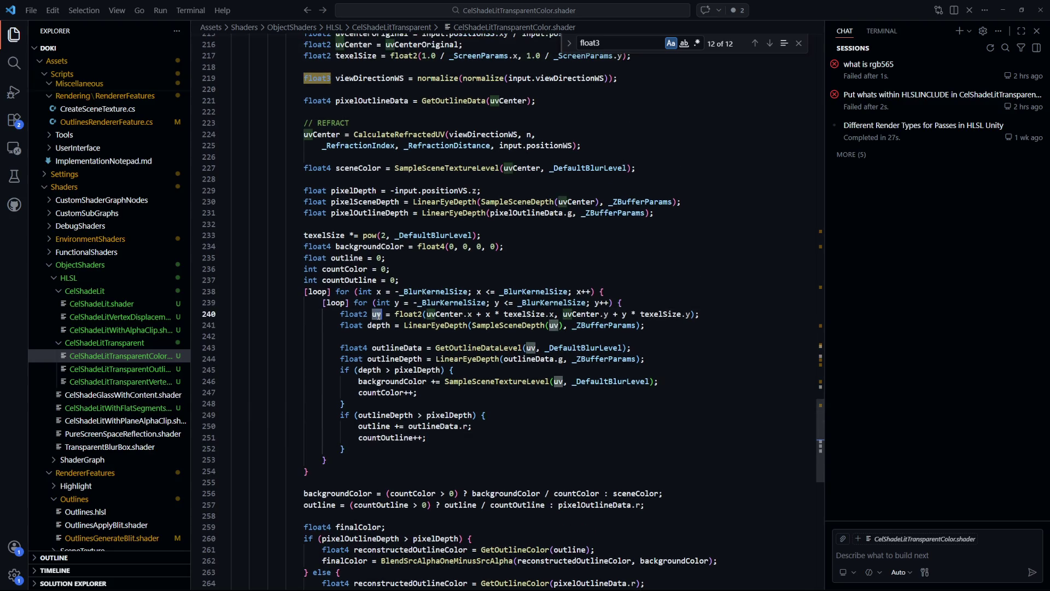
scroll(502, 372, up, 1)
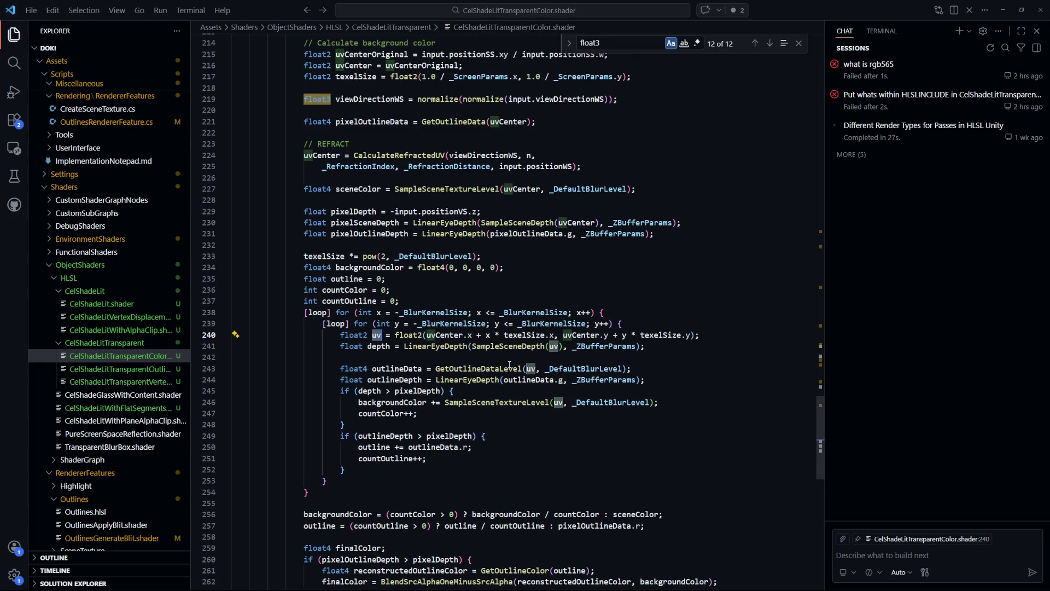
scroll(507, 363, down, 1)
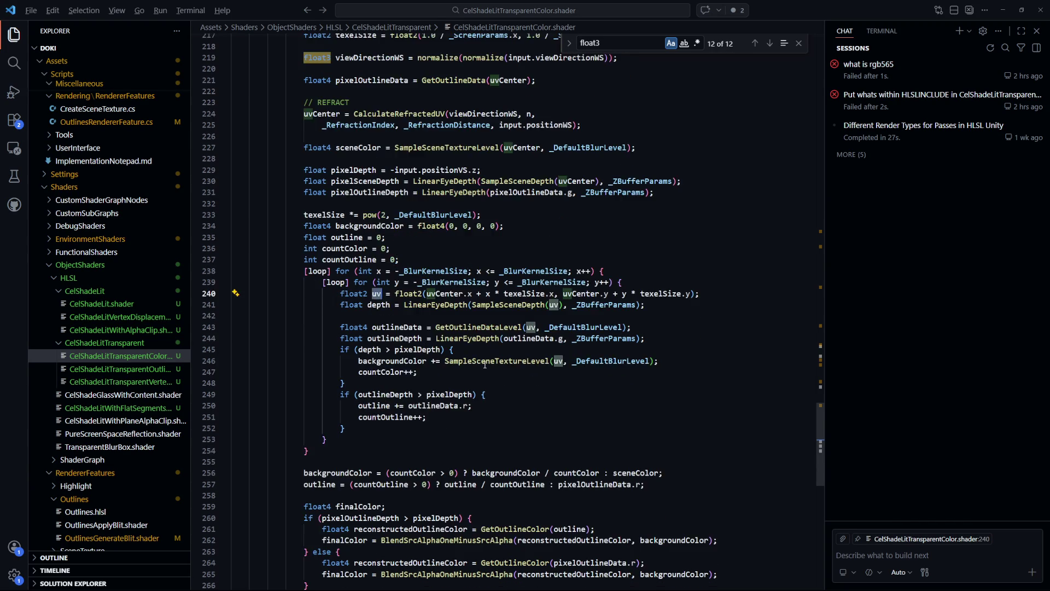
key(alt+Tab)
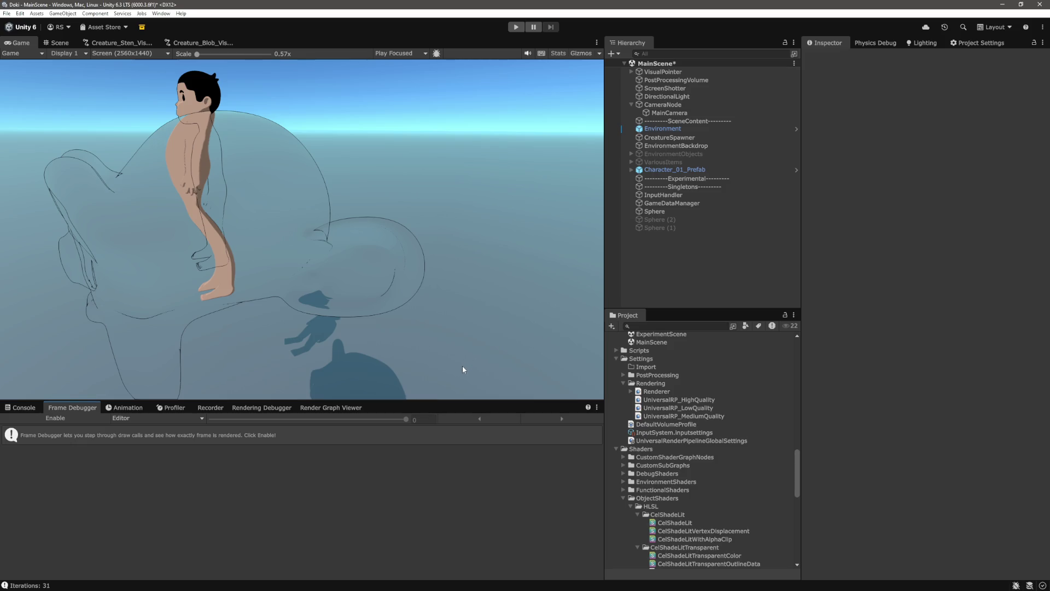